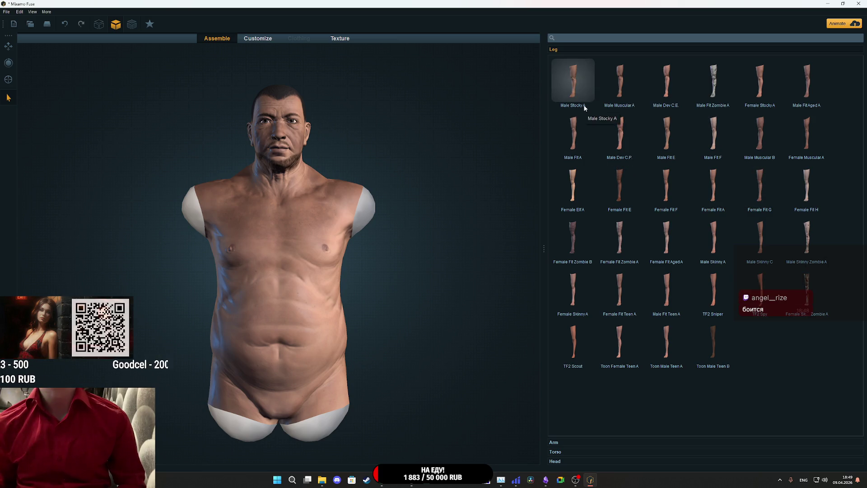
# Add the Male Stocky A legs to the character and zoom in toward the torso.
pyautogui.click(589, 79)
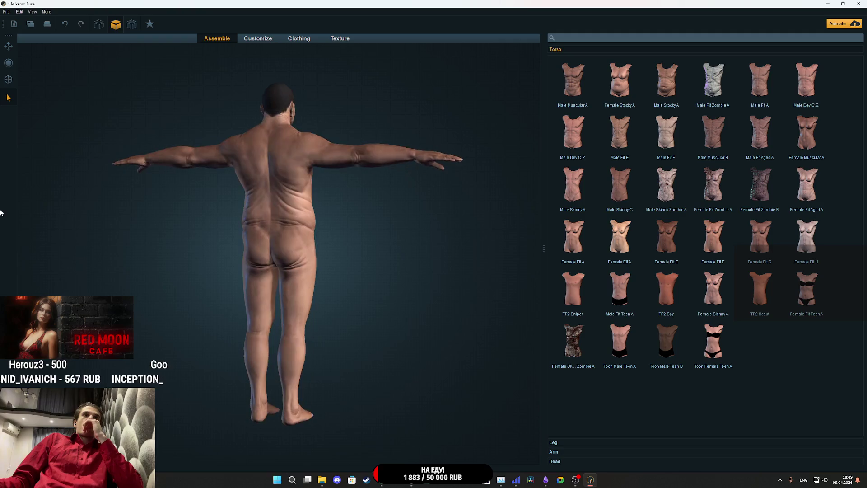
pyautogui.scroll(3, 356, 206)
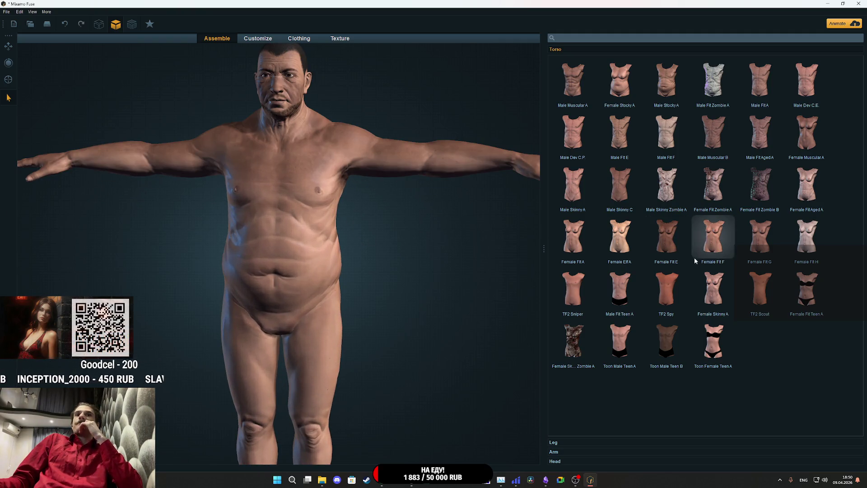
# In Customize, randomize all of the character's body proportions six times.
pyautogui.click(257, 39)
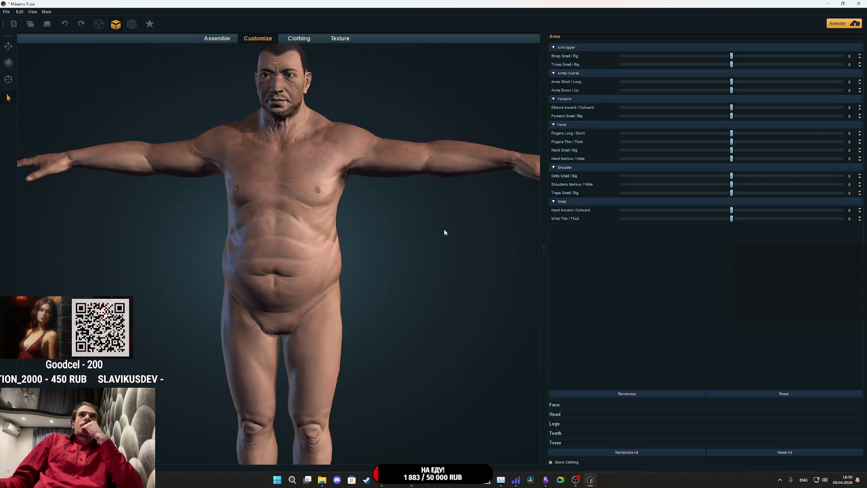
pyautogui.click(626, 453)
pyautogui.click(626, 453)
pyautogui.click(627, 453)
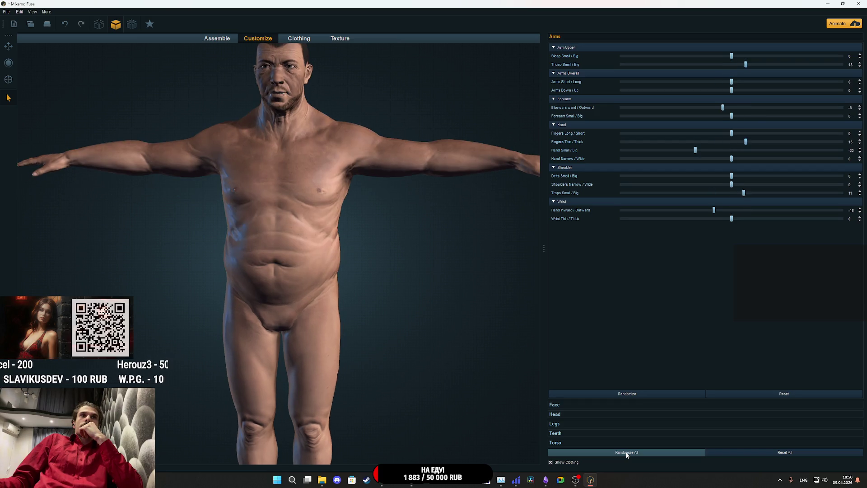
pyautogui.click(627, 452)
pyautogui.click(626, 452)
pyautogui.click(626, 453)
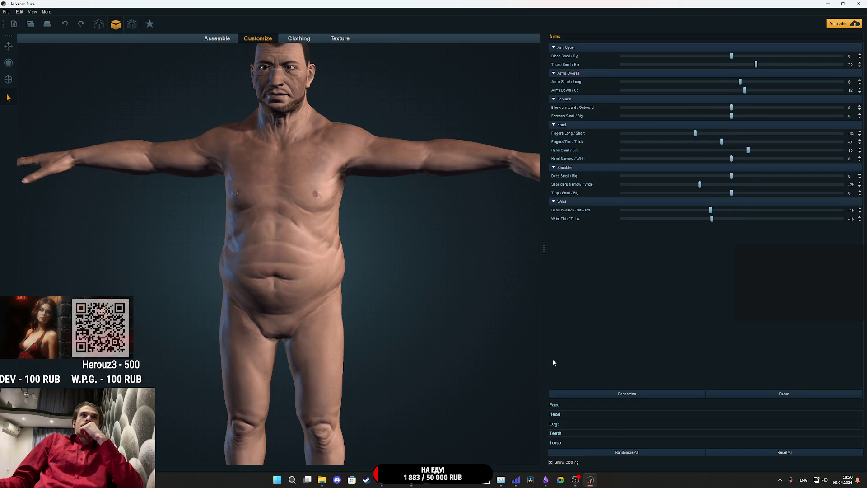
# Orbit and zoom the view onto the face and expand the Head shape settings.
pyautogui.scroll(-3, 394, 292)
pyautogui.moveTo(358, 298)
pyautogui.mouseDown()
pyautogui.moveTo(182, 287)
pyautogui.moveTo(235, 283)
pyautogui.moveTo(221, 273)
pyautogui.moveTo(176, 267)
pyautogui.moveTo(387, 275)
pyautogui.mouseUp()
pyautogui.moveTo(332, 261)
pyautogui.mouseDown()
pyautogui.moveTo(353, 213)
pyautogui.moveTo(273, 232)
pyautogui.moveTo(143, 240)
pyautogui.moveTo(383, 226)
pyautogui.mouseUp()
pyautogui.scroll(10, 383, 227)
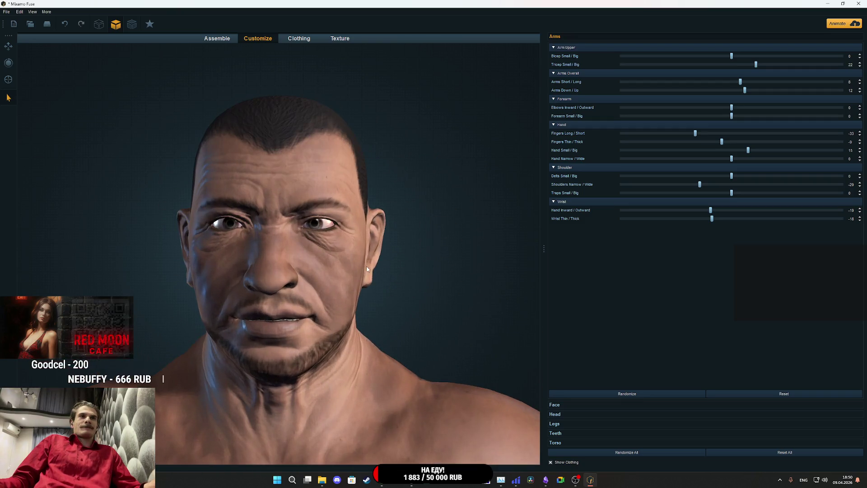
pyautogui.moveTo(367, 269); pyautogui.dragTo(446, 274)
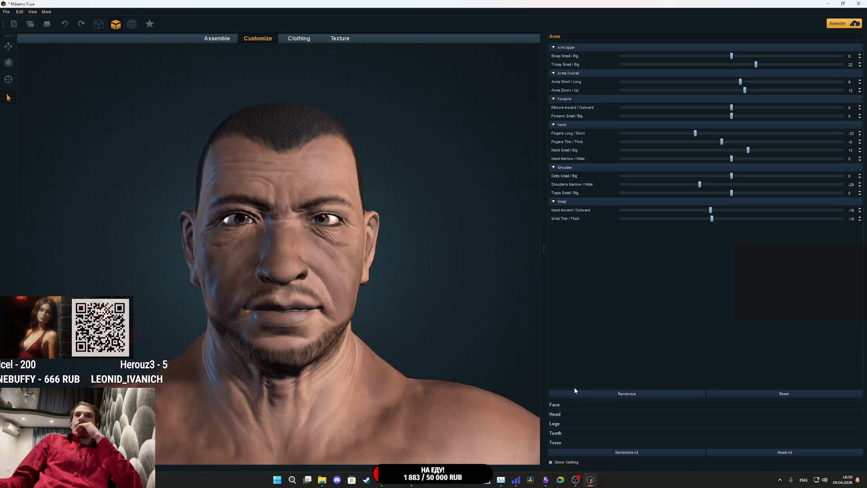
pyautogui.click(564, 414)
# Randomize the head shape six times and view the head in profile.
pyautogui.click(628, 415)
pyautogui.click(627, 414)
pyautogui.click(627, 414)
pyautogui.click(627, 414)
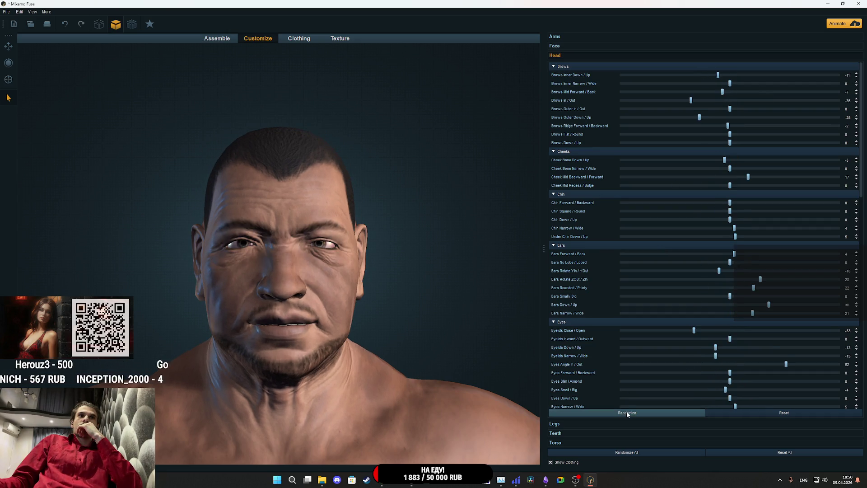
pyautogui.click(628, 414)
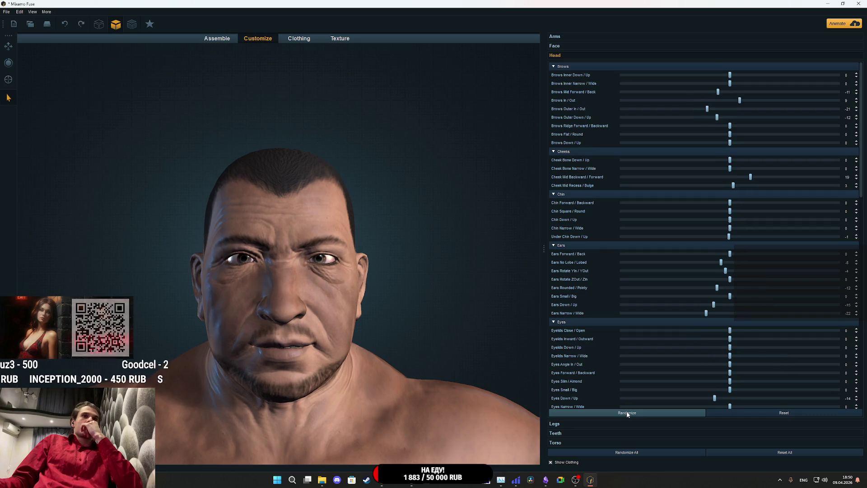
pyautogui.click(628, 414)
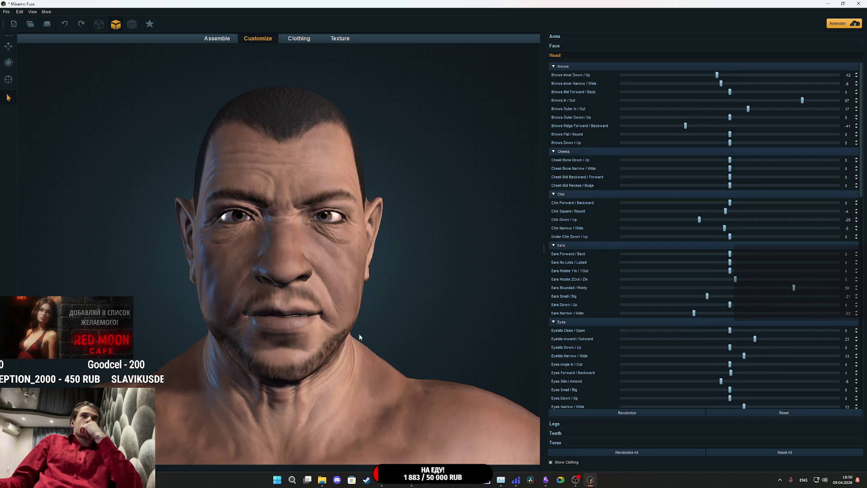
pyautogui.scroll(-3, 378, 316)
pyautogui.moveTo(384, 283); pyautogui.dragTo(204, 289)
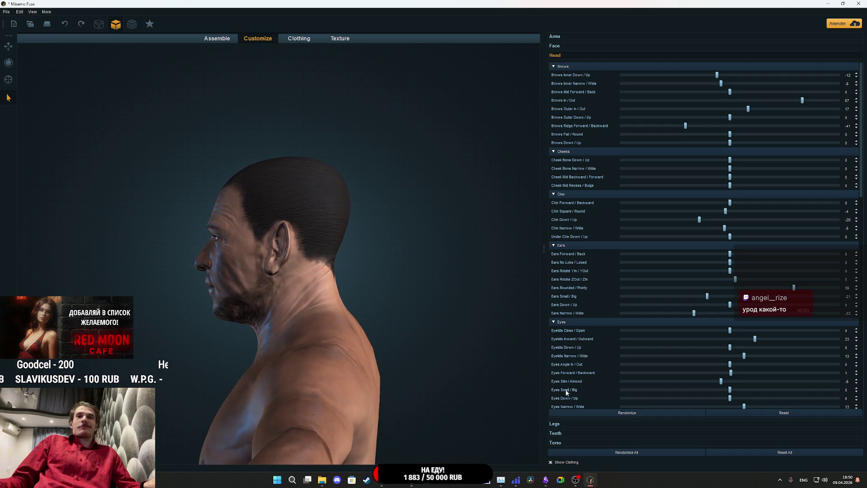
# Keep re-randomizing the head shape, comparing front and side profile views.
pyautogui.click(633, 416)
pyautogui.moveTo(466, 356); pyautogui.dragTo(586, 308)
pyautogui.click(639, 412)
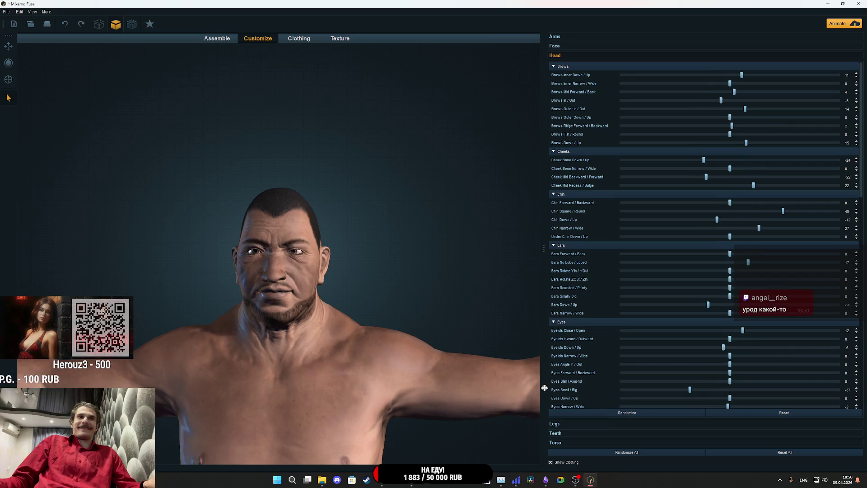
pyautogui.click(636, 413)
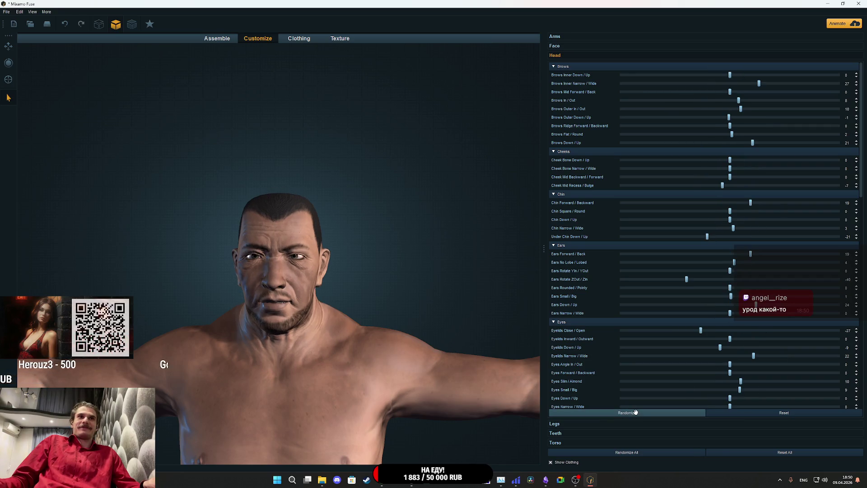
pyautogui.click(636, 412)
pyautogui.moveTo(406, 281)
pyautogui.mouseDown()
pyautogui.moveTo(268, 291)
pyautogui.moveTo(296, 289)
pyautogui.mouseUp()
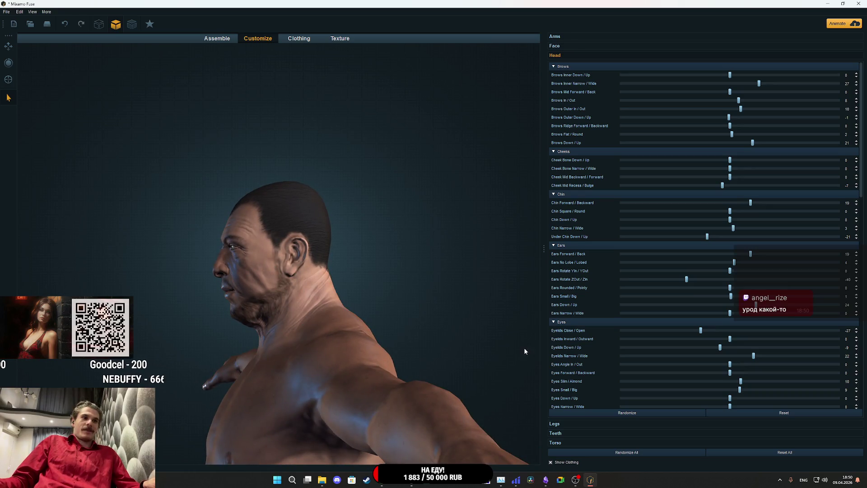
pyautogui.click(649, 413)
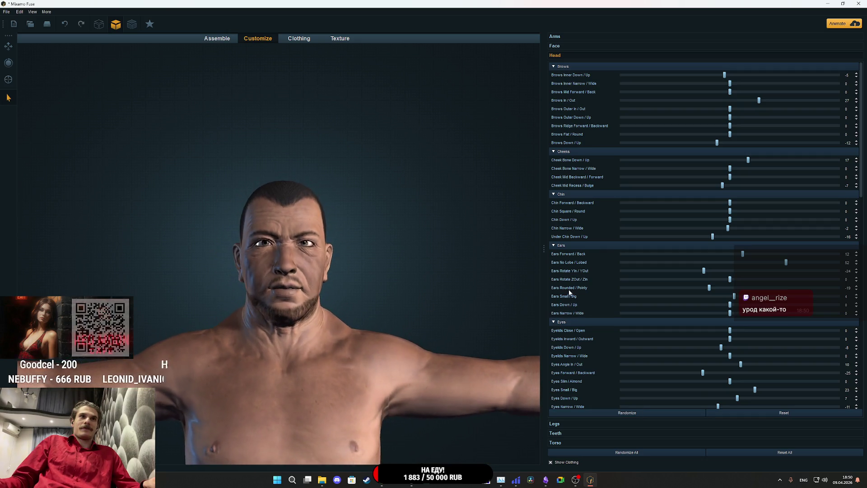
pyautogui.scroll(5, 407, 281)
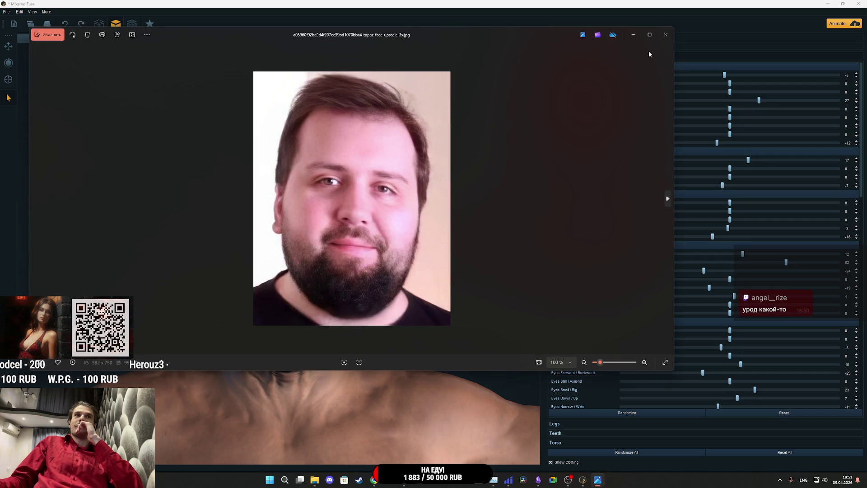
# Close the reference face photo and expand the facial expression settings.
pyautogui.click(666, 33)
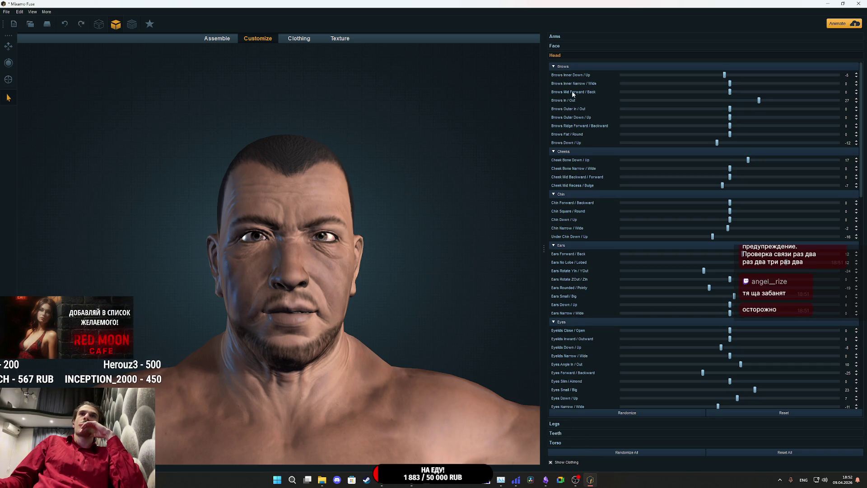
pyautogui.click(555, 45)
# Set Angry and Confused to 0, raise Happy to 33, and show the Clothing catalogue.
pyautogui.moveTo(662, 66); pyautogui.dragTo(584, 62)
pyautogui.moveTo(664, 91); pyautogui.dragTo(590, 87)
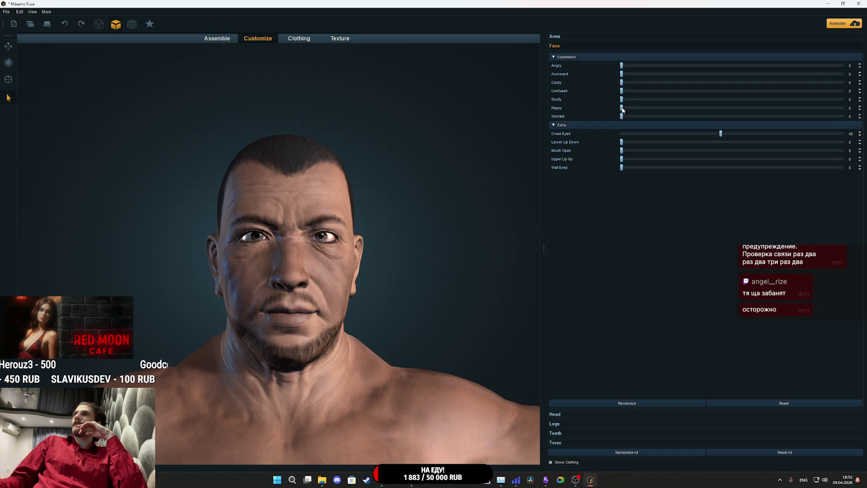
pyautogui.moveTo(622, 110)
pyautogui.mouseDown()
pyautogui.moveTo(845, 121)
pyautogui.moveTo(616, 119)
pyautogui.moveTo(722, 111)
pyautogui.moveTo(703, 108)
pyautogui.mouseUp()
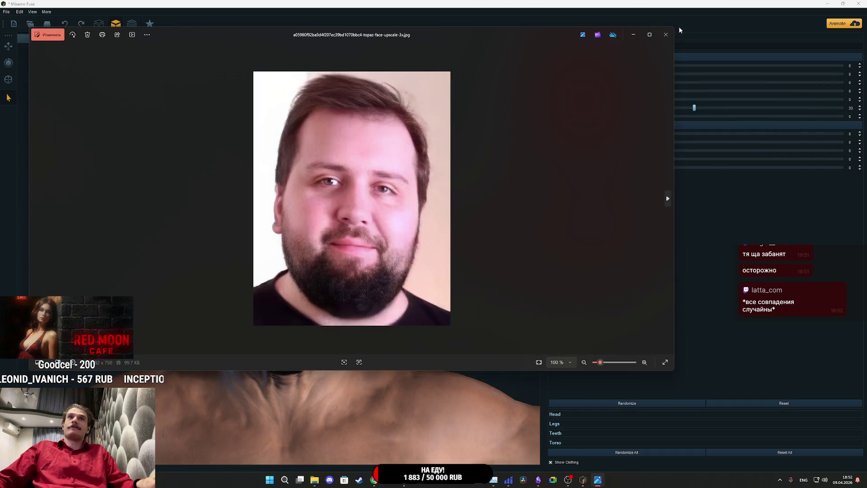
pyautogui.click(667, 34)
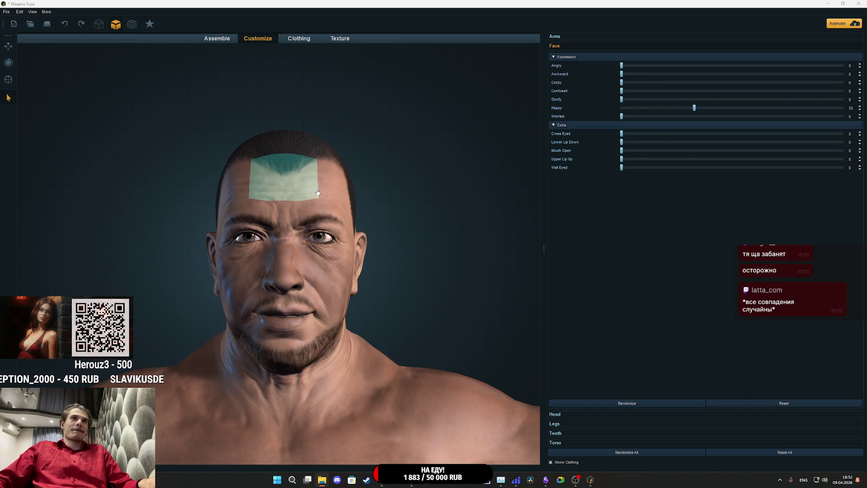
pyautogui.click(294, 39)
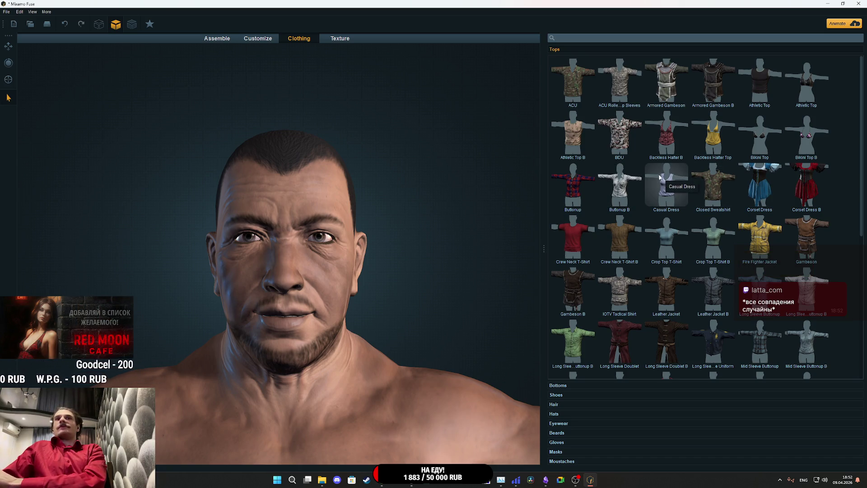
# Put the red Crew Neck T-Shirt on the character, check it from behind, and show Bottoms.
pyautogui.click(572, 237)
pyautogui.moveTo(426, 325)
pyautogui.mouseDown()
pyautogui.moveTo(276, 335)
pyautogui.moveTo(451, 344)
pyautogui.mouseUp()
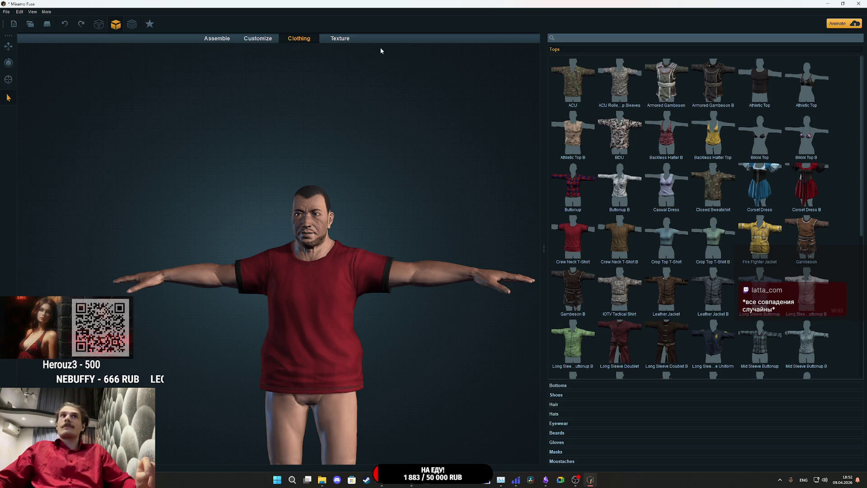
pyautogui.scroll(-3, 643, 303)
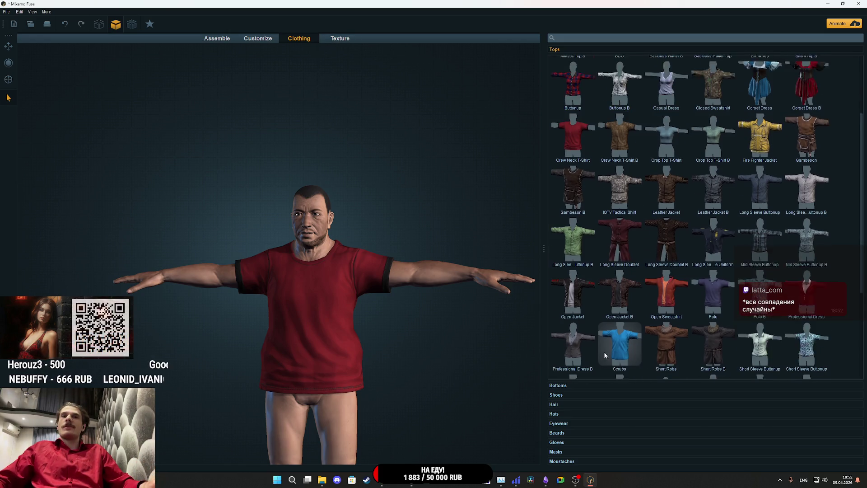
pyautogui.click(558, 385)
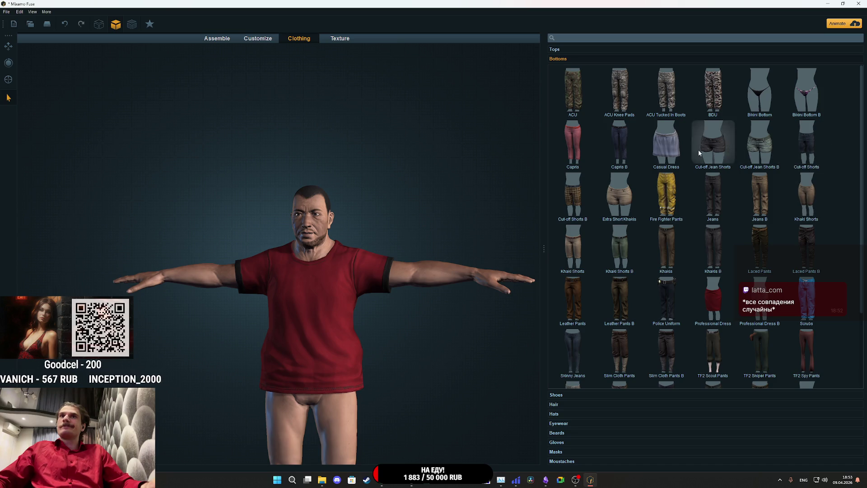
# Try Khakis B trousers, switch to the dark Jeans, then show the Shoes catalogue.
pyautogui.scroll(-2, 704, 272)
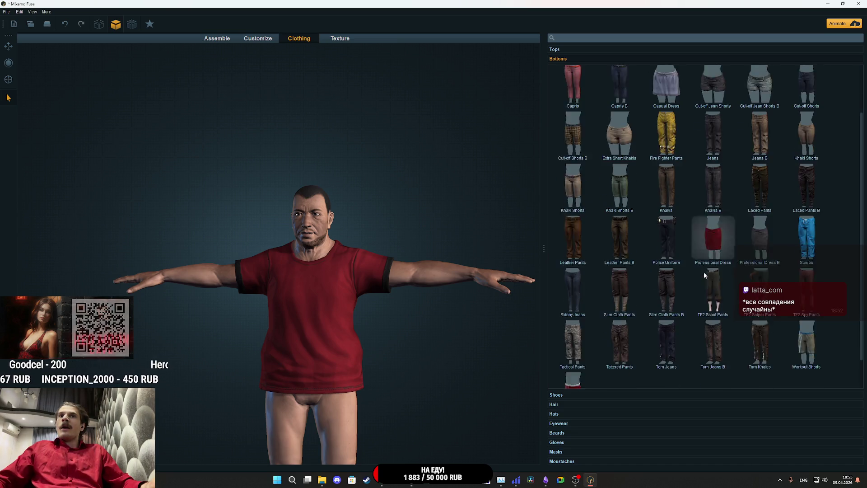
pyautogui.scroll(2, 773, 279)
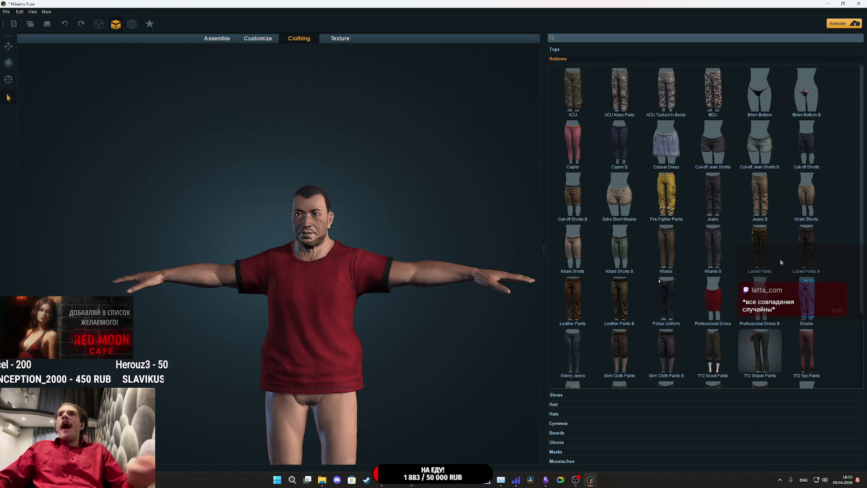
pyautogui.click(724, 245)
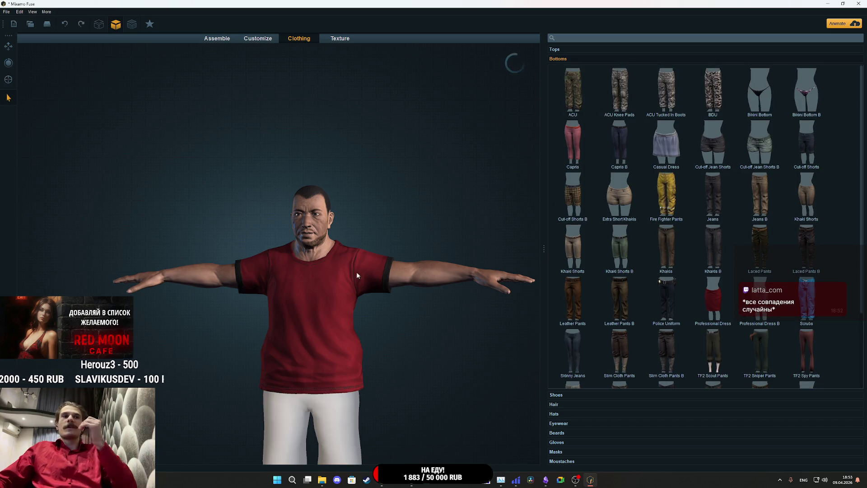
pyautogui.moveTo(396, 348)
pyautogui.mouseDown()
pyautogui.moveTo(414, 188)
pyautogui.moveTo(246, 213)
pyautogui.moveTo(391, 217)
pyautogui.moveTo(423, 246)
pyautogui.mouseUp()
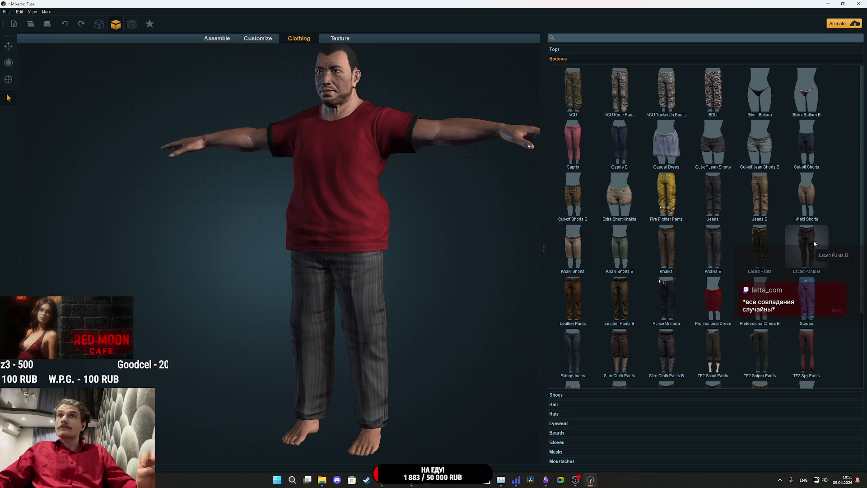
pyautogui.click(708, 192)
pyautogui.moveTo(440, 321)
pyautogui.mouseDown()
pyautogui.moveTo(535, 304)
pyautogui.moveTo(516, 270)
pyautogui.moveTo(242, 297)
pyautogui.moveTo(180, 312)
pyautogui.moveTo(415, 319)
pyautogui.moveTo(457, 295)
pyautogui.moveTo(461, 317)
pyautogui.moveTo(341, 310)
pyautogui.moveTo(403, 321)
pyautogui.moveTo(473, 319)
pyautogui.moveTo(457, 320)
pyautogui.mouseUp()
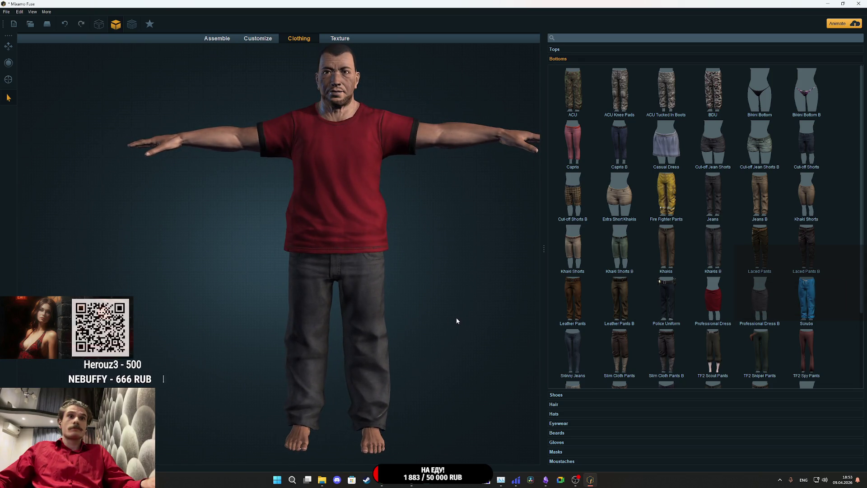
pyautogui.click(562, 395)
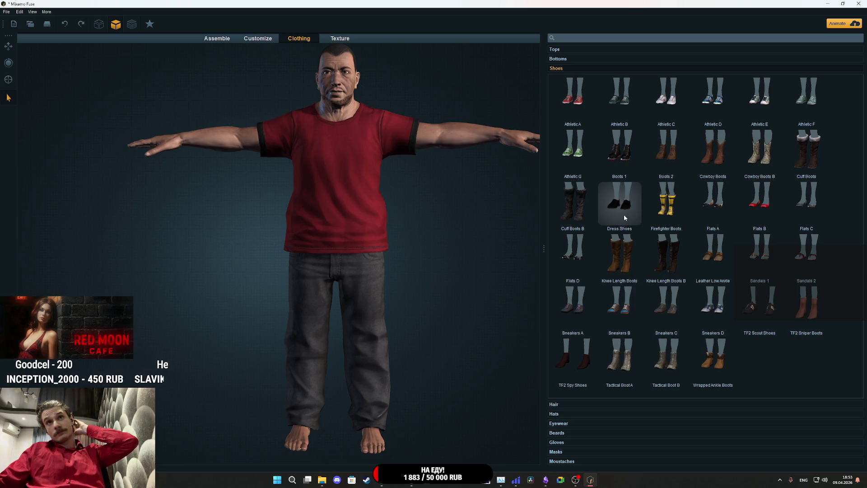
# Put Dress Shoes on the character, check them from the side, and show the Hair catalogue.
pyautogui.click(622, 203)
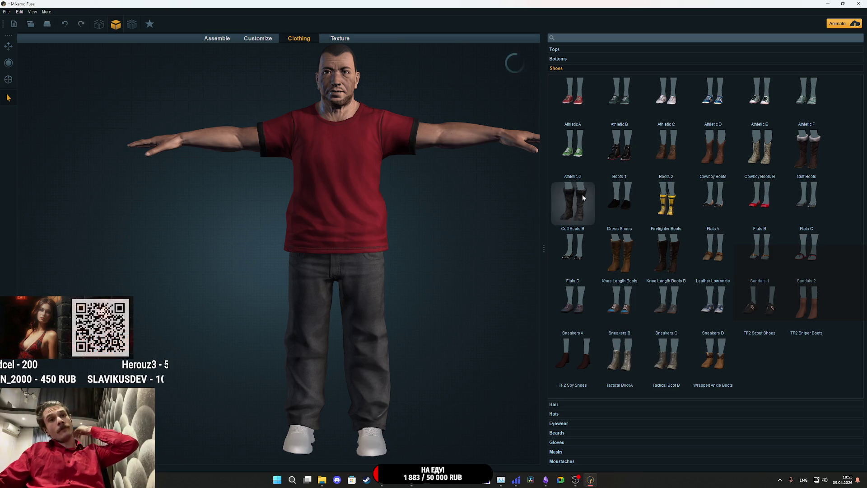
pyautogui.moveTo(434, 373)
pyautogui.mouseDown()
pyautogui.moveTo(268, 358)
pyautogui.moveTo(348, 394)
pyautogui.moveTo(453, 420)
pyautogui.mouseUp()
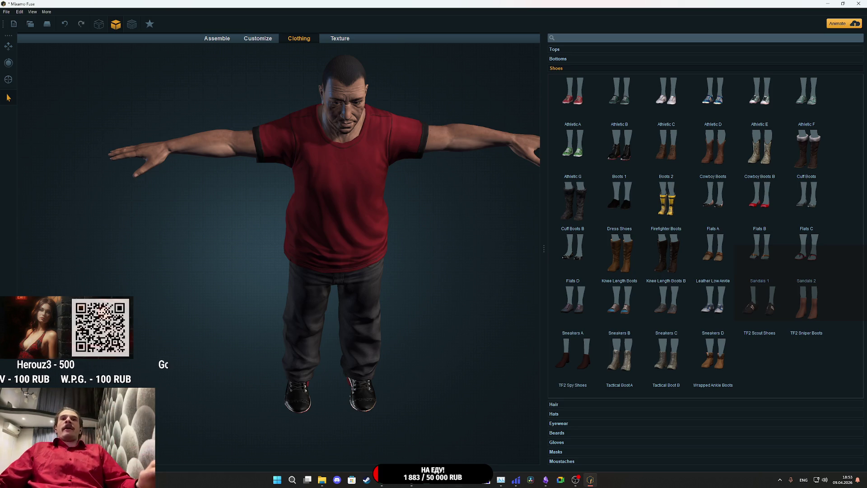
pyautogui.click(566, 406)
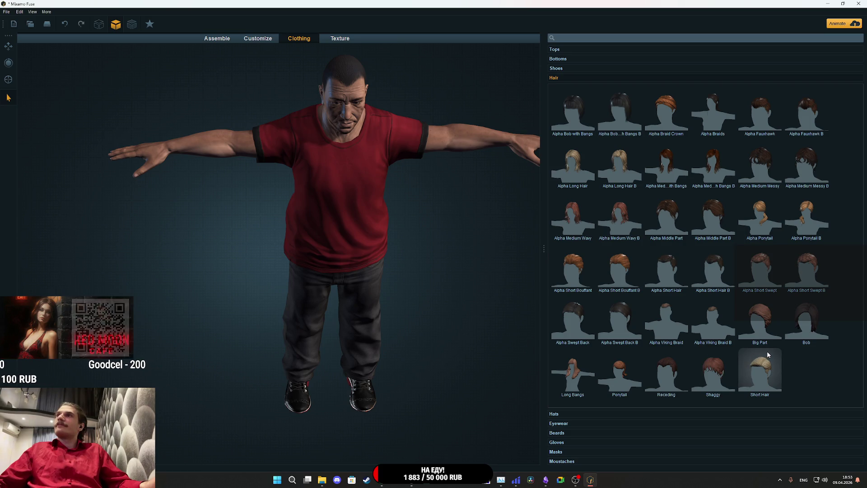
# Orbit to an eye-level front view and zoom in on the head and shoulders.
pyautogui.moveTo(459, 235)
pyautogui.mouseDown()
pyautogui.moveTo(402, 188)
pyautogui.moveTo(411, 174)
pyautogui.mouseUp()
pyautogui.scroll(5, 432, 300)
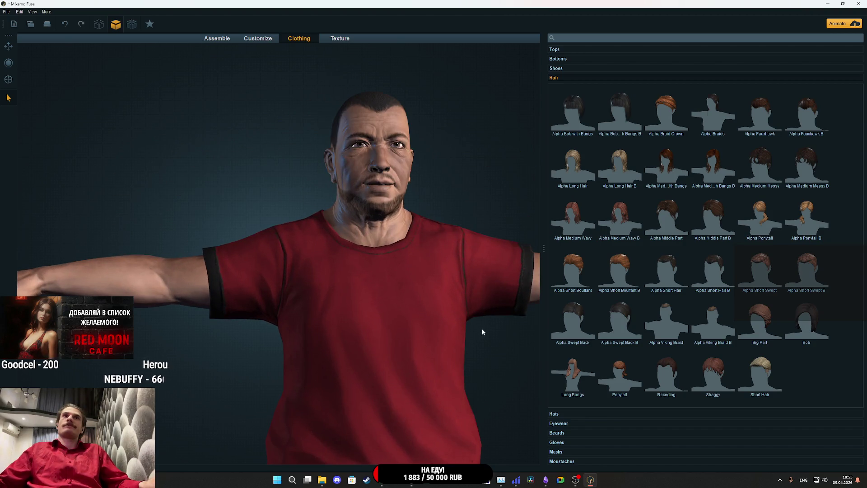
pyautogui.moveTo(482, 329)
pyautogui.mouseDown()
pyautogui.moveTo(465, 344)
pyautogui.moveTo(517, 342)
pyautogui.mouseUp()
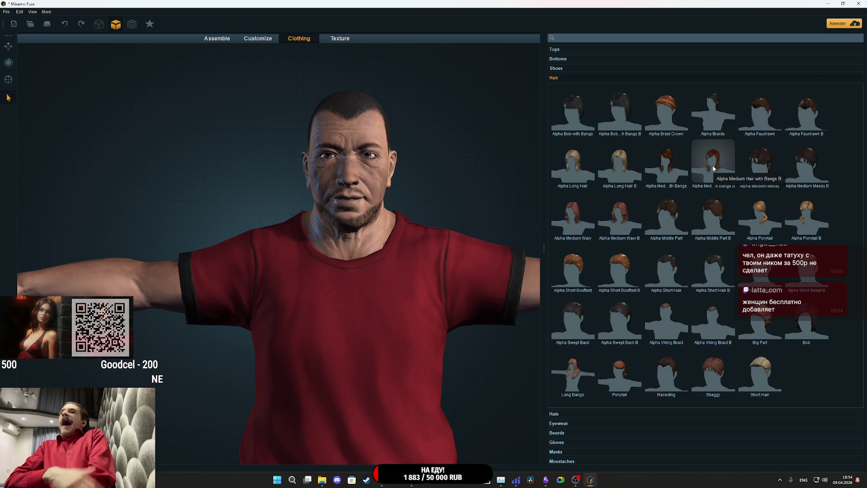
# Apply the Alpha Viking Braid B hairstyle and orbit to inspect the braid from all sides.
pyautogui.click(723, 296)
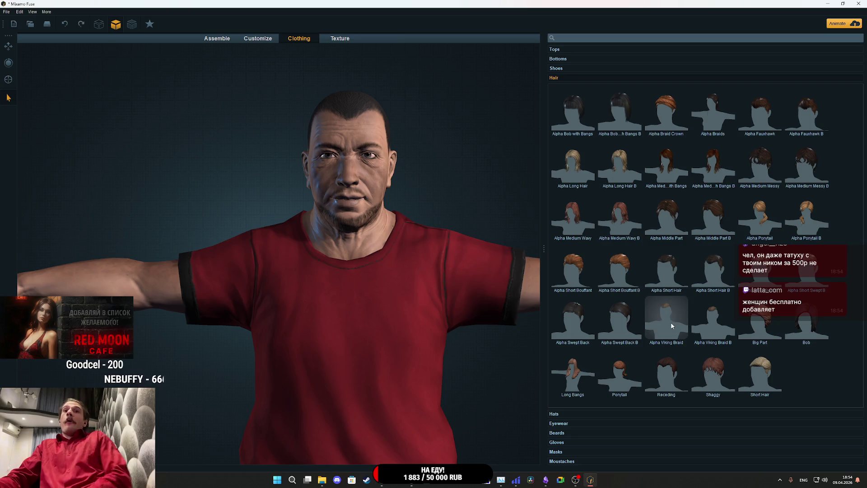
pyautogui.moveTo(403, 173)
pyautogui.mouseDown()
pyautogui.moveTo(418, 192)
pyautogui.moveTo(251, 205)
pyautogui.moveTo(167, 196)
pyautogui.moveTo(266, 194)
pyautogui.mouseUp()
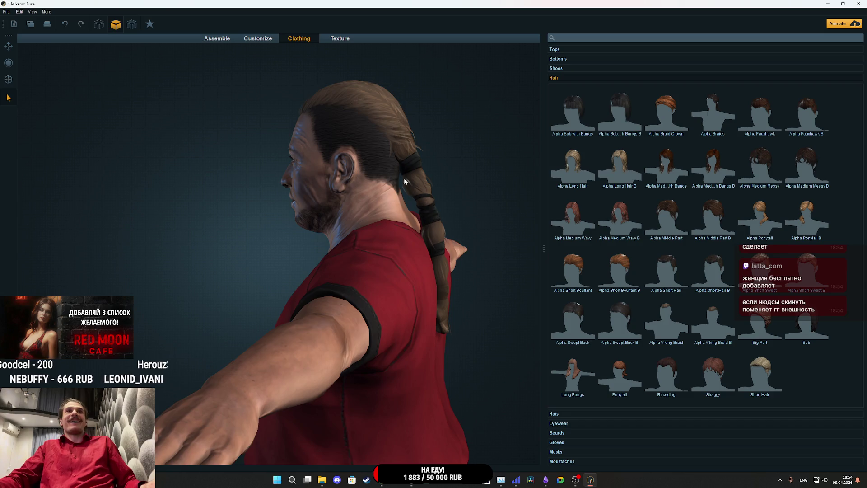
pyautogui.moveTo(400, 176); pyautogui.dragTo(394, 226)
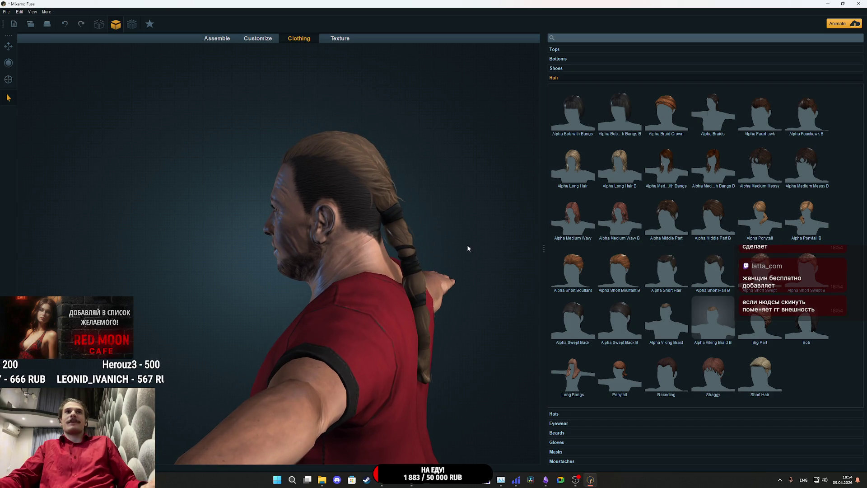
pyautogui.moveTo(465, 243)
pyautogui.mouseDown()
pyautogui.moveTo(331, 235)
pyautogui.moveTo(438, 245)
pyautogui.moveTo(333, 329)
pyautogui.moveTo(337, 318)
pyautogui.mouseUp()
pyautogui.scroll(5, 425, 244)
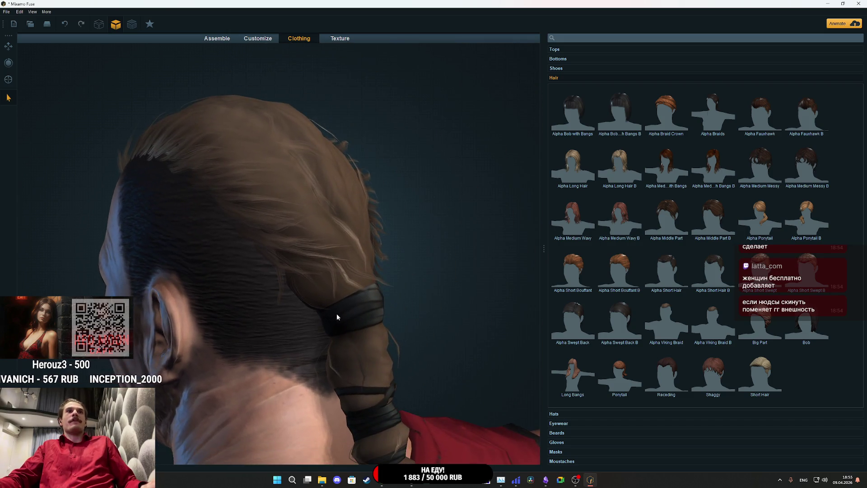
pyautogui.scroll(-5, 337, 317)
pyautogui.moveTo(392, 304)
pyautogui.mouseDown()
pyautogui.moveTo(243, 284)
pyautogui.moveTo(185, 289)
pyautogui.moveTo(331, 300)
pyautogui.moveTo(508, 292)
pyautogui.moveTo(367, 268)
pyautogui.moveTo(435, 272)
pyautogui.moveTo(443, 294)
pyautogui.mouseUp()
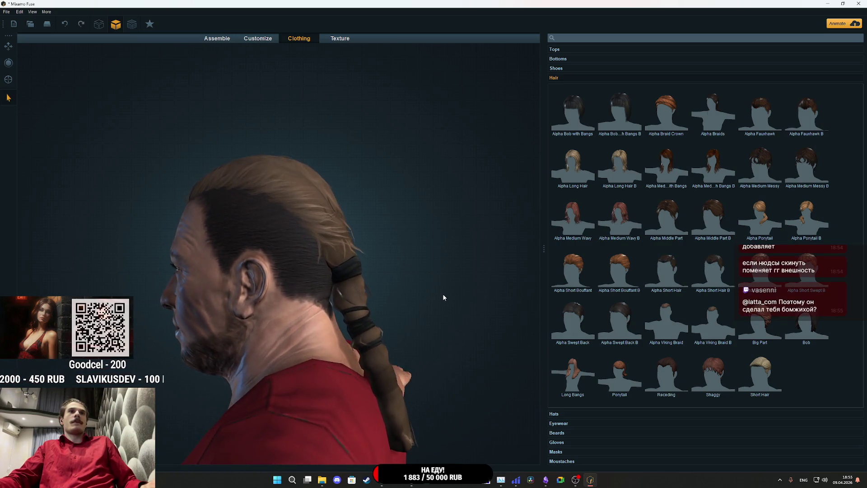
# Try Alpha Short Bouffant B and Ponytail, undoing both to keep the braid, and review the face.
pyautogui.click(614, 277)
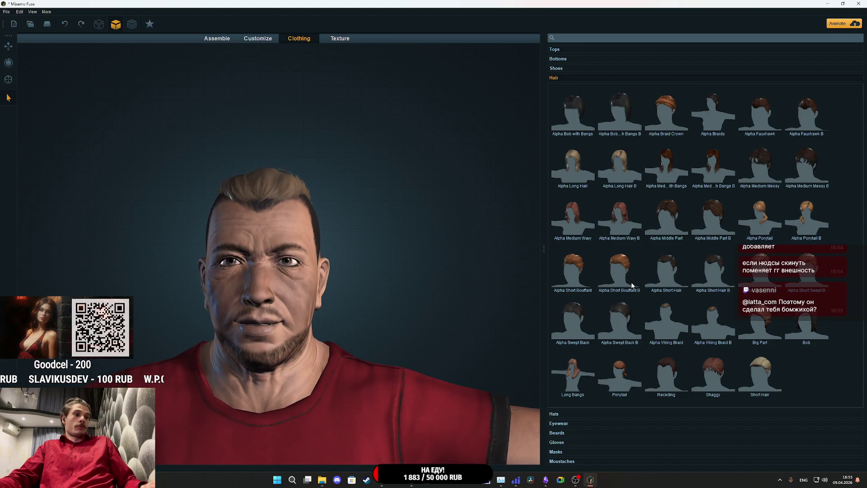
pyautogui.hotkey('ctrl', 'z')
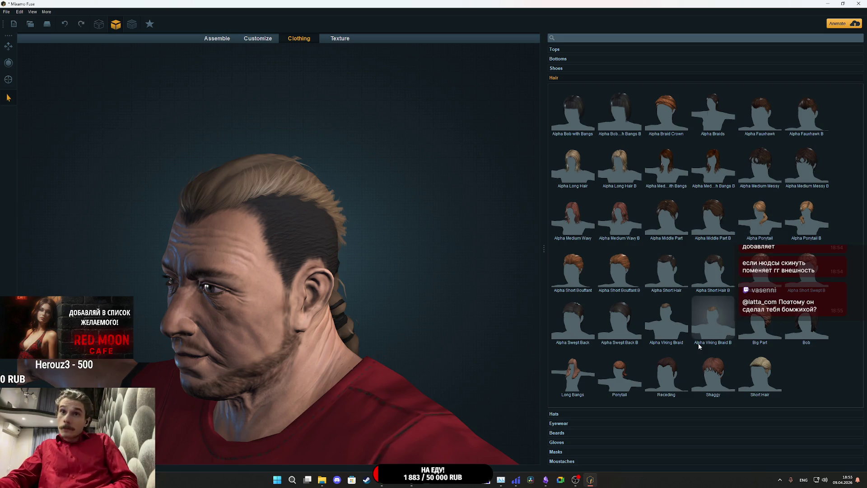
pyautogui.click(619, 370)
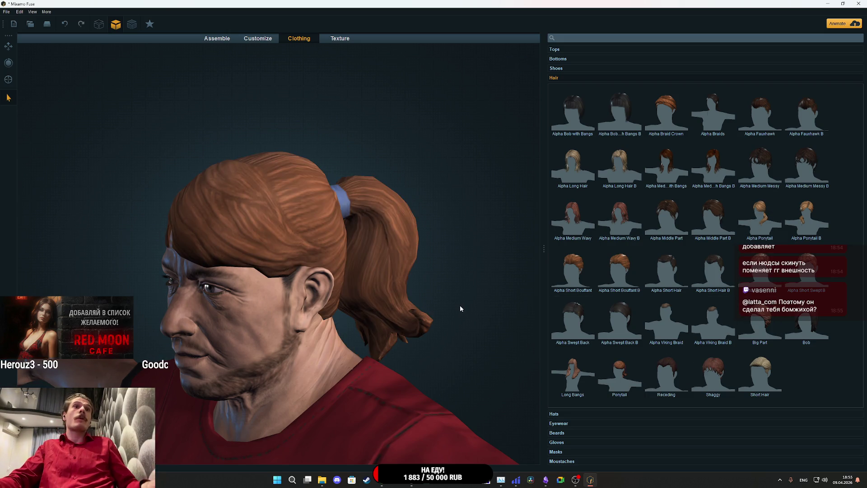
pyautogui.hotkey('ctrl', 'z')
pyautogui.moveTo(426, 297)
pyautogui.mouseDown()
pyautogui.moveTo(298, 277)
pyautogui.moveTo(377, 284)
pyautogui.moveTo(361, 286)
pyautogui.mouseUp()
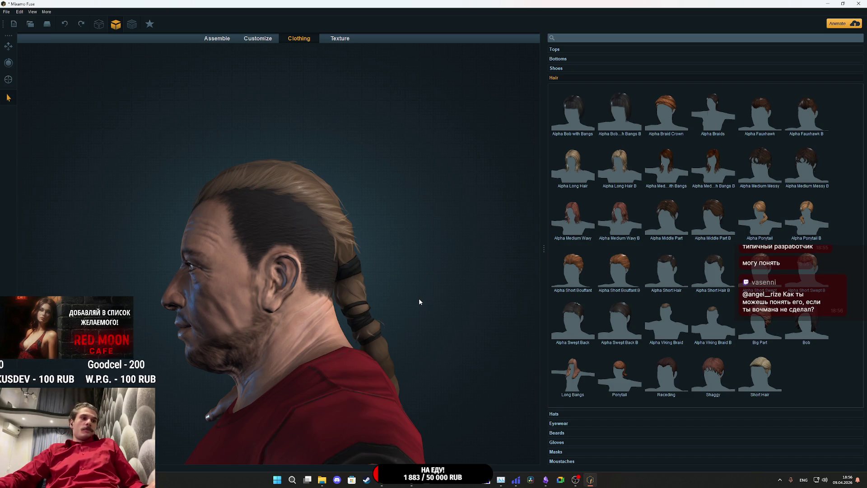
pyautogui.moveTo(409, 302)
pyautogui.mouseDown()
pyautogui.moveTo(459, 308)
pyautogui.moveTo(550, 297)
pyautogui.mouseUp()
pyautogui.moveTo(384, 301)
pyautogui.mouseDown()
pyautogui.moveTo(466, 291)
pyautogui.moveTo(381, 286)
pyautogui.mouseUp()
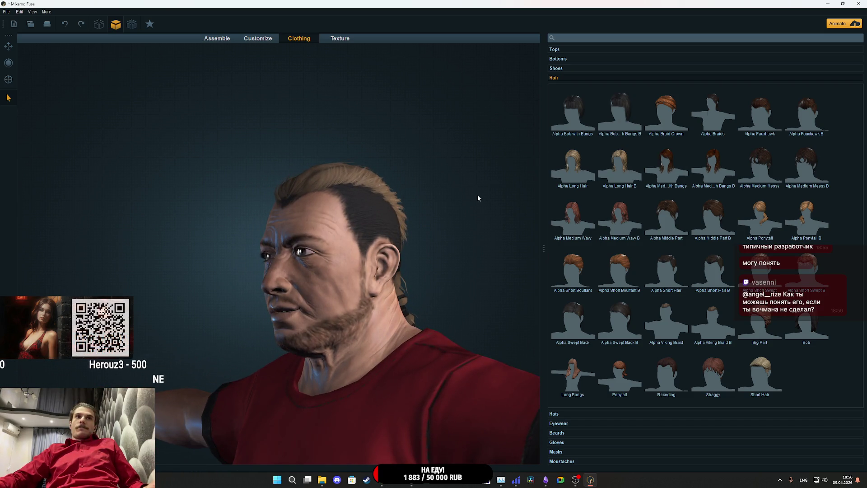
pyautogui.moveTo(477, 194); pyautogui.dragTo(389, 227)
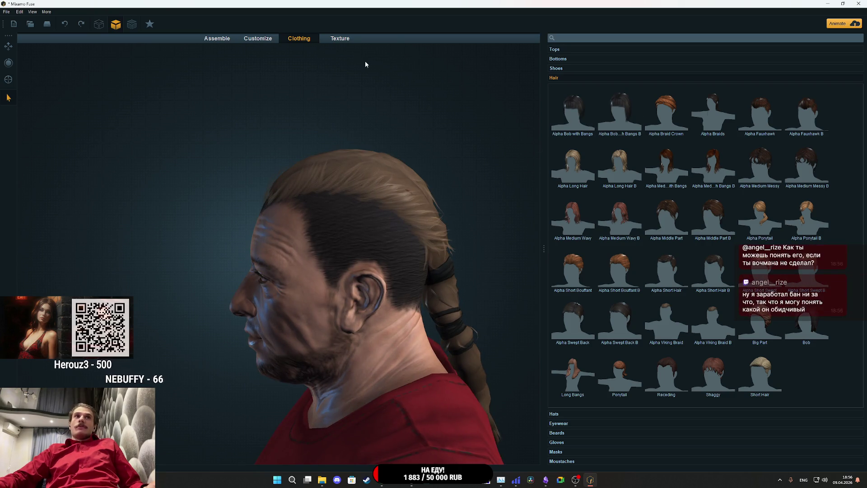
pyautogui.click(340, 39)
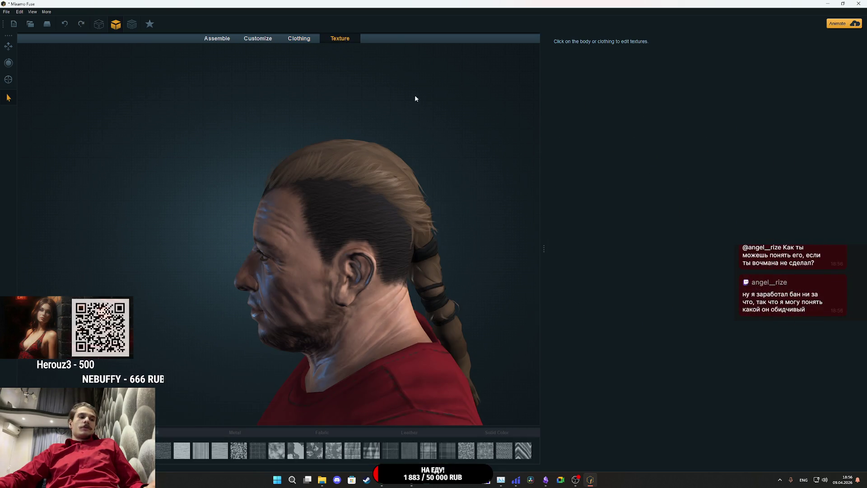
# Darken the braided hair colour to near black and check the braid from behind.
pyautogui.click(395, 190)
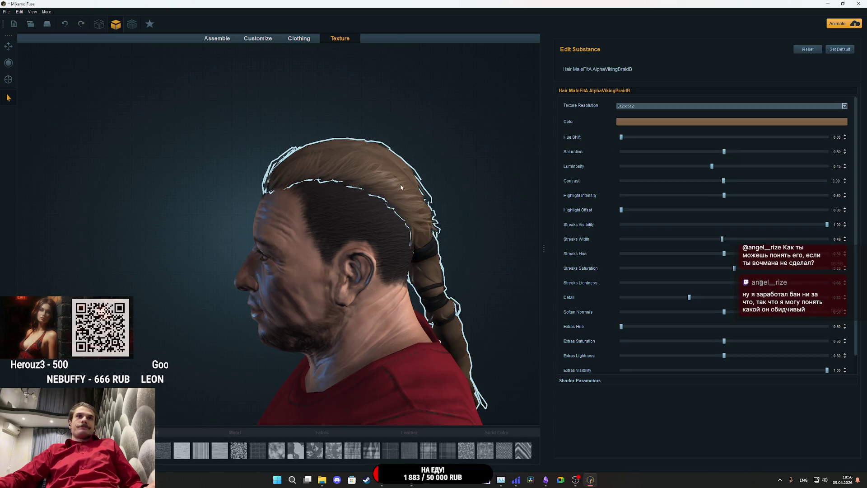
pyautogui.click(645, 122)
pyautogui.moveTo(509, 223); pyautogui.dragTo(512, 244)
pyautogui.click(473, 290)
pyautogui.moveTo(473, 291)
pyautogui.mouseDown()
pyautogui.moveTo(450, 256)
pyautogui.moveTo(381, 257)
pyautogui.moveTo(540, 246)
pyautogui.mouseUp()
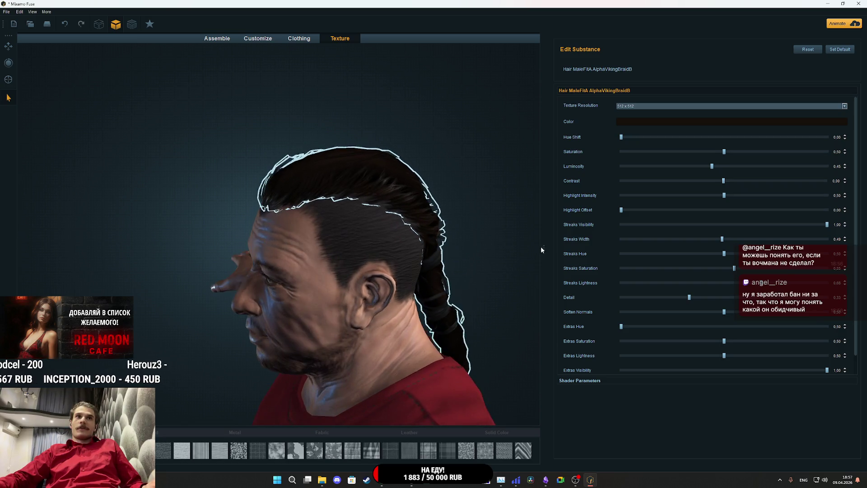
pyautogui.press('f')
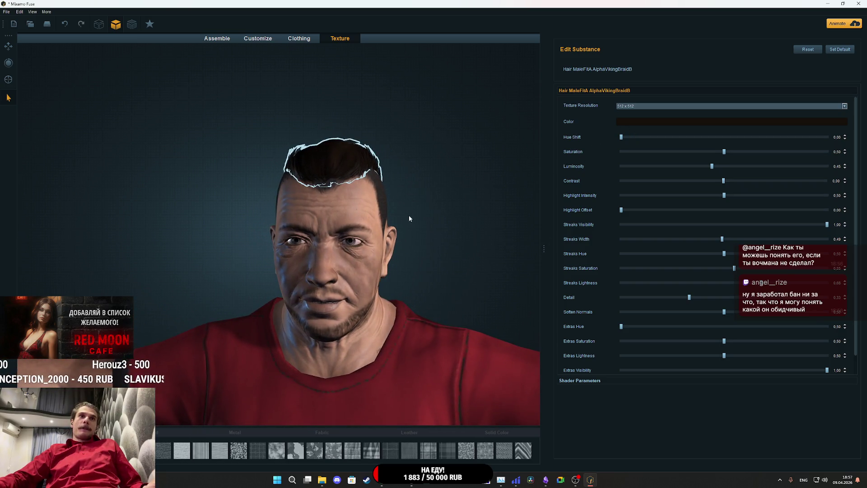
# Review the texture settings of the body, hair, T-shirt, jeans and shoes in turn.
pyautogui.click(427, 214)
pyautogui.click(639, 106)
pyautogui.click(638, 110)
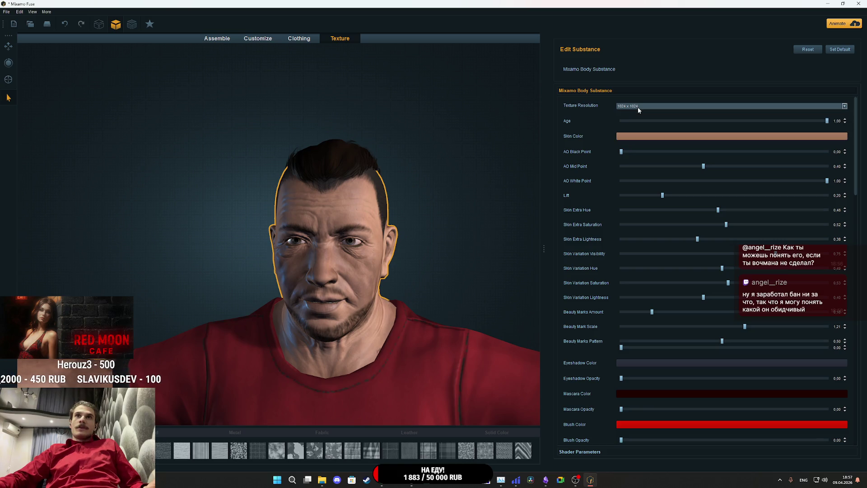
pyautogui.click(327, 162)
pyautogui.scroll(-3, 365, 327)
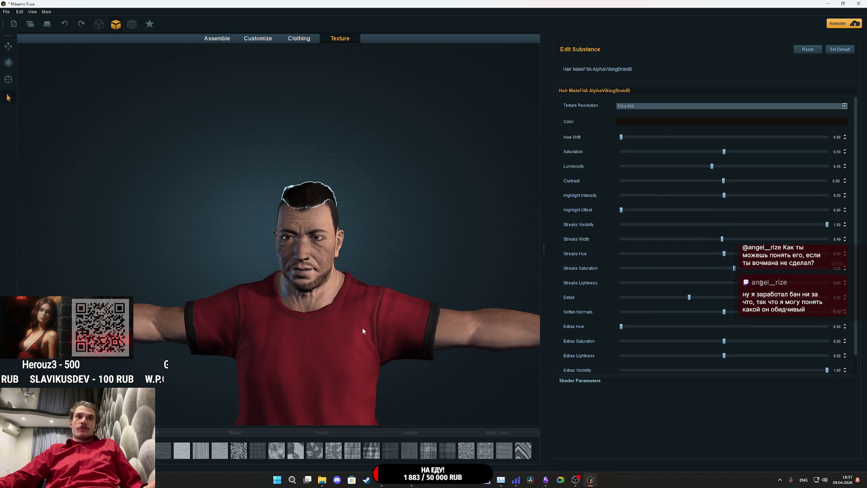
pyautogui.click(380, 340)
pyautogui.scroll(2, 391, 310)
pyautogui.click(336, 303)
pyautogui.click(336, 240)
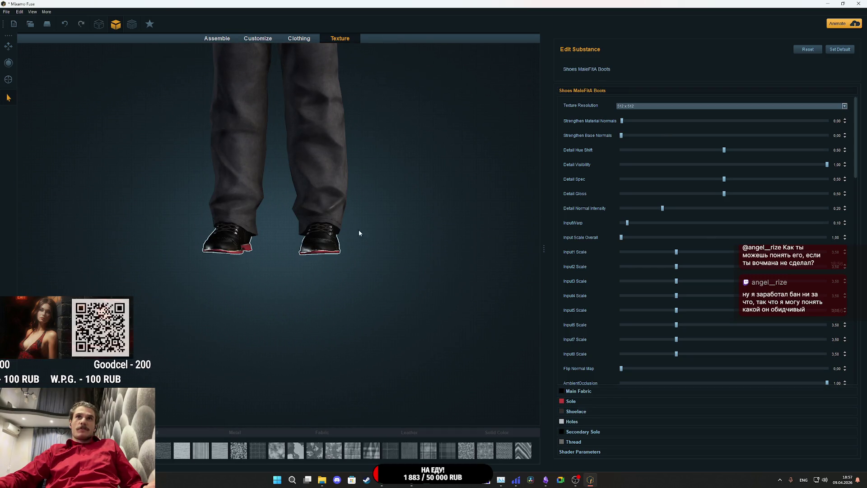
pyautogui.scroll(-3, 410, 118)
pyautogui.scroll(5, 395, 212)
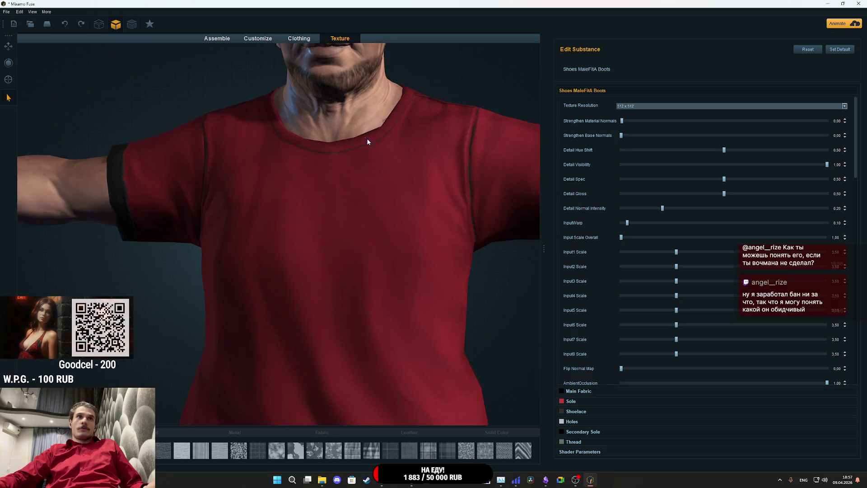
pyautogui.moveTo(431, 104); pyautogui.dragTo(413, 258)
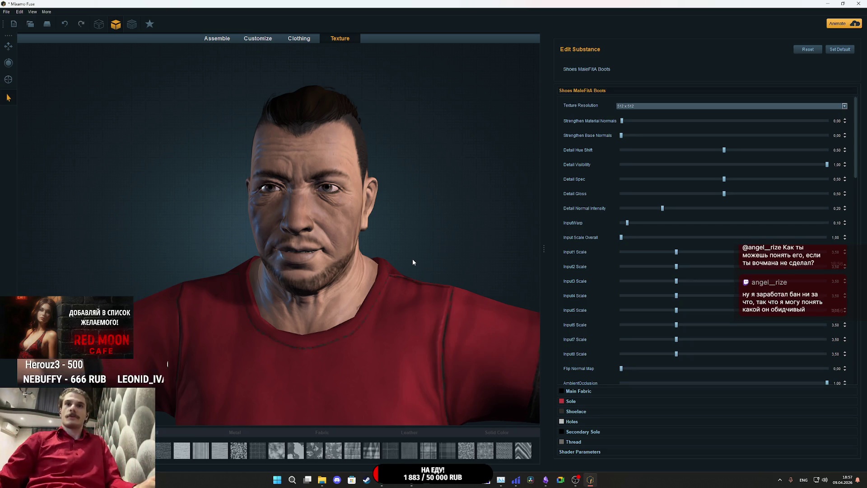
pyautogui.scroll(-3, 470, 235)
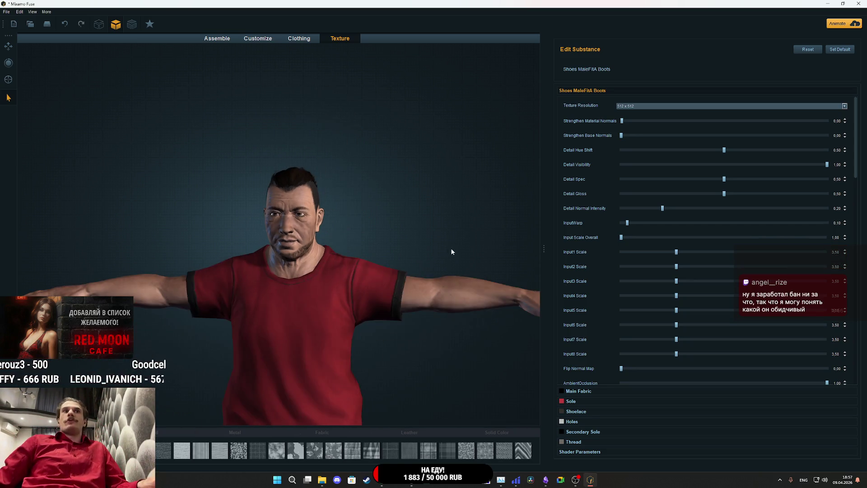
# Set the T-shirt's Main Fabric colour to near black.
pyautogui.click(451, 247)
pyautogui.click(581, 402)
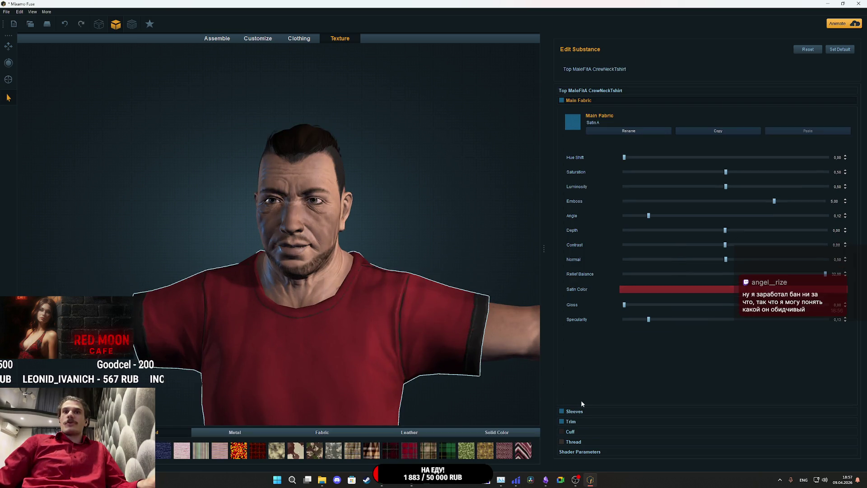
pyautogui.click(659, 295)
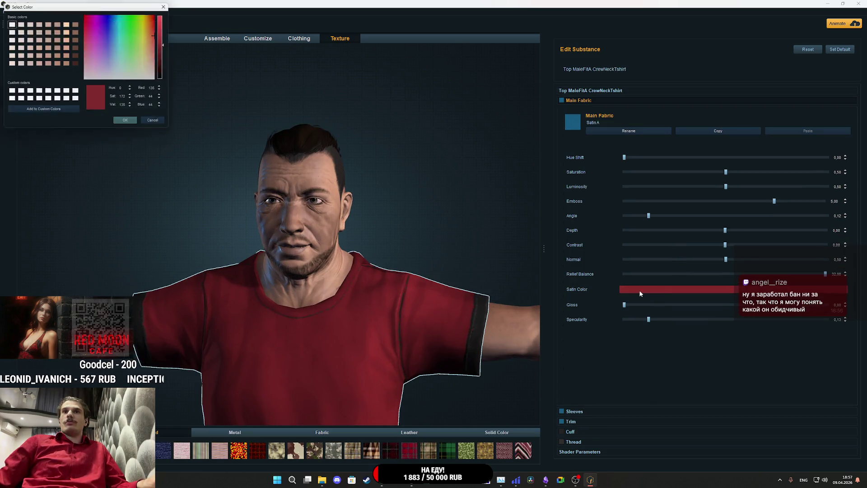
pyautogui.click(165, 79)
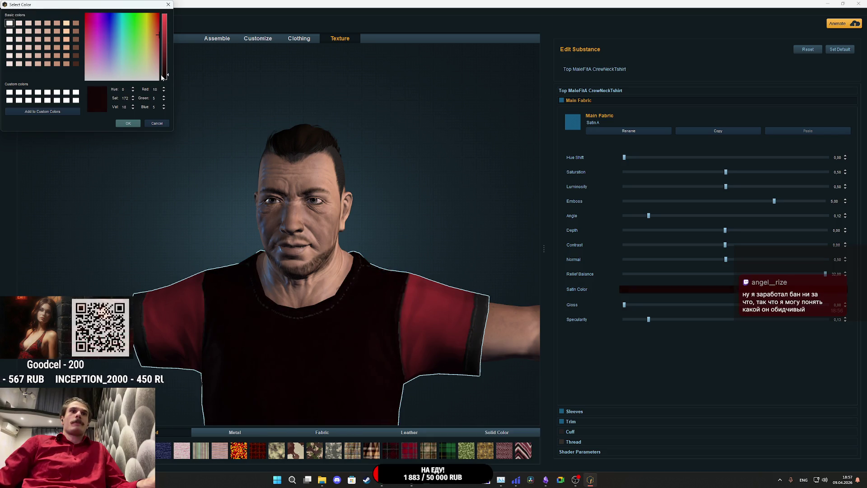
pyautogui.click(161, 78)
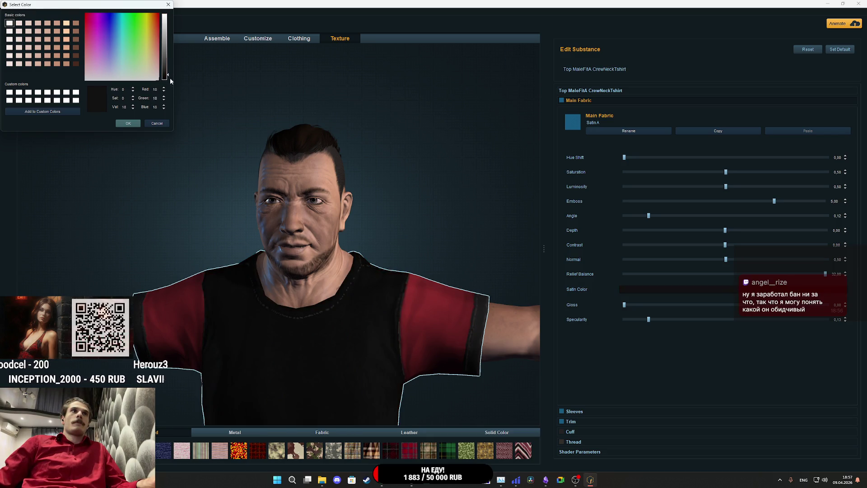
pyautogui.moveTo(164, 78); pyautogui.dragTo(164, 79)
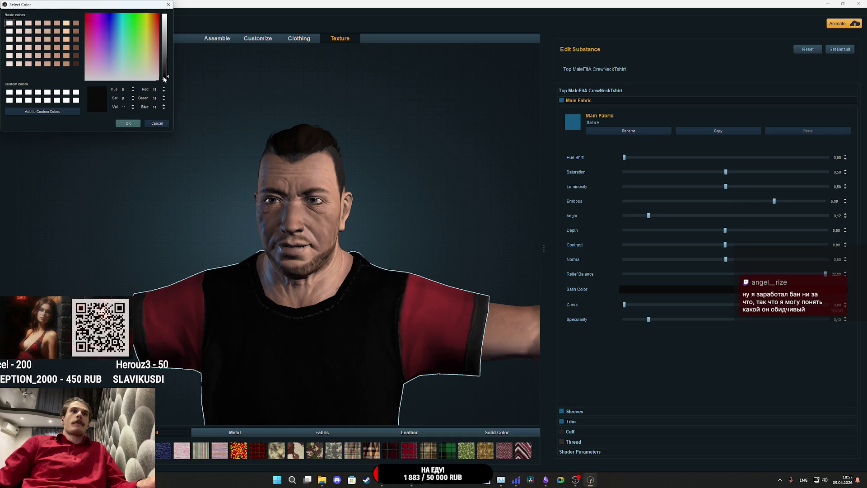
pyautogui.click(129, 123)
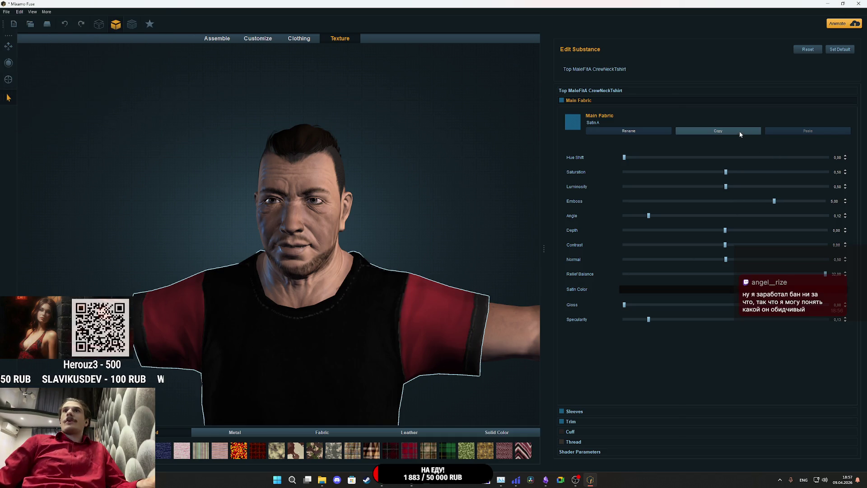
# Apply the same black fabric to the sleeves and trim, then orbit to check the shirt.
pyautogui.click(573, 411)
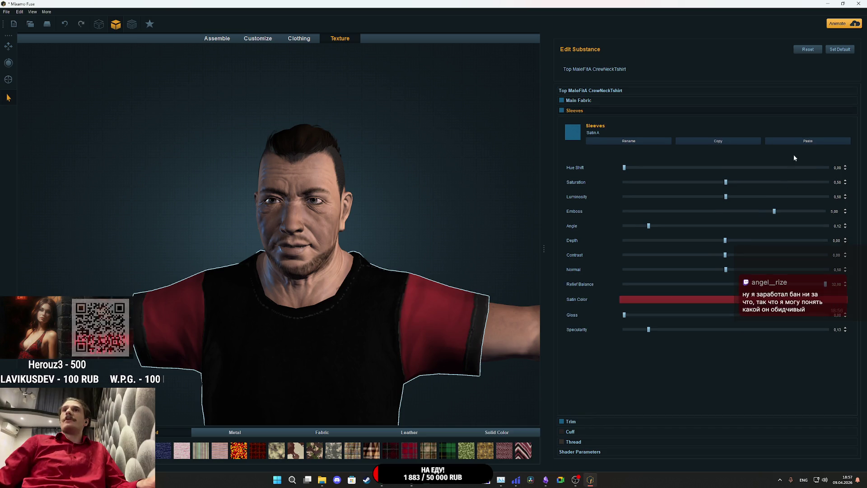
pyautogui.click(797, 142)
pyautogui.click(582, 422)
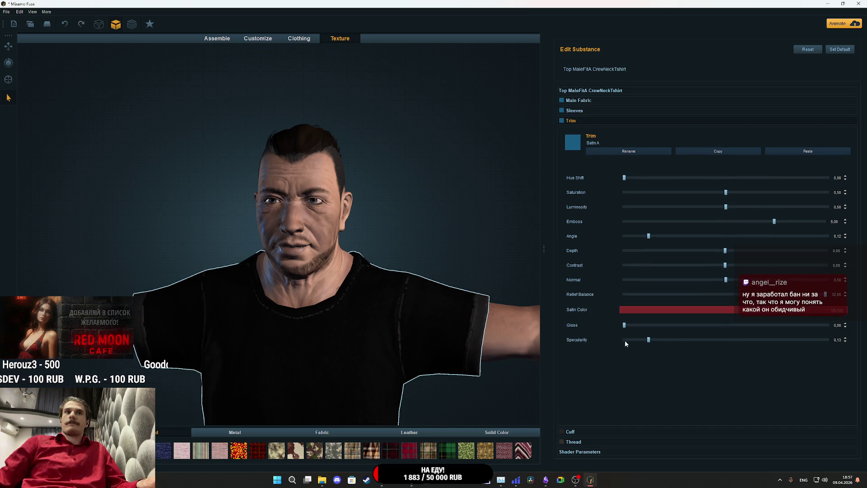
pyautogui.click(804, 152)
pyautogui.scroll(-3, 344, 343)
pyautogui.moveTo(330, 349); pyautogui.dragTo(266, 296)
pyautogui.scroll(3, 267, 296)
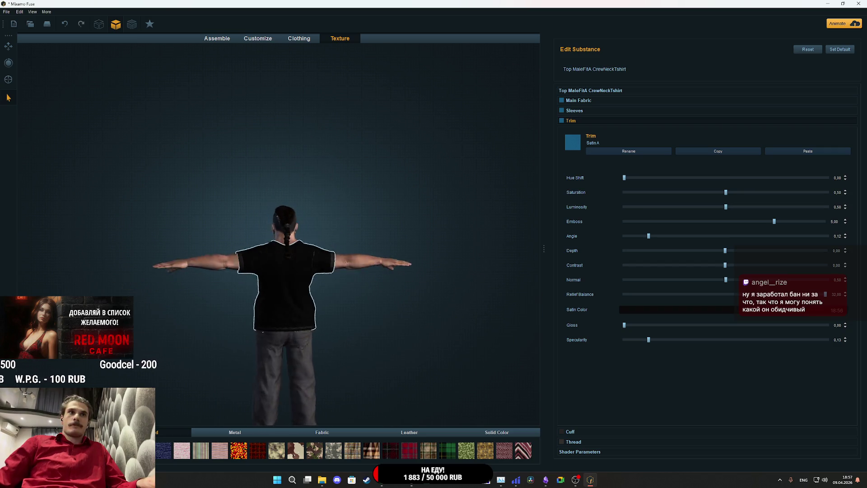
pyautogui.moveTo(397, 289)
pyautogui.mouseDown()
pyautogui.moveTo(456, 244)
pyautogui.moveTo(665, 243)
pyautogui.moveTo(701, 252)
pyautogui.moveTo(665, 256)
pyautogui.mouseUp()
pyautogui.scroll(3, 500, 348)
pyautogui.moveTo(479, 256)
pyautogui.mouseDown()
pyautogui.moveTo(423, 252)
pyautogui.moveTo(479, 260)
pyautogui.moveTo(465, 280)
pyautogui.mouseUp()
pyautogui.scroll(-5, 416, 280)
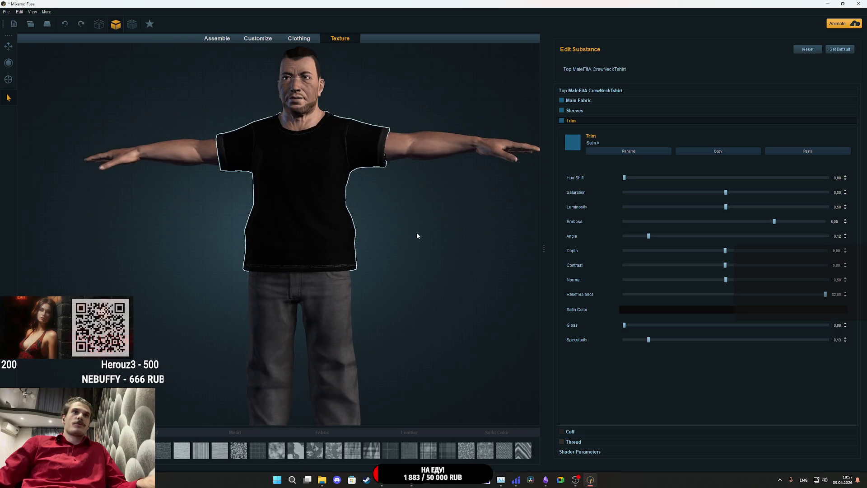
# Select the jeans to show their texture settings, then bring up the Steam library.
pyautogui.click(317, 331)
pyautogui.scroll(2, 409, 275)
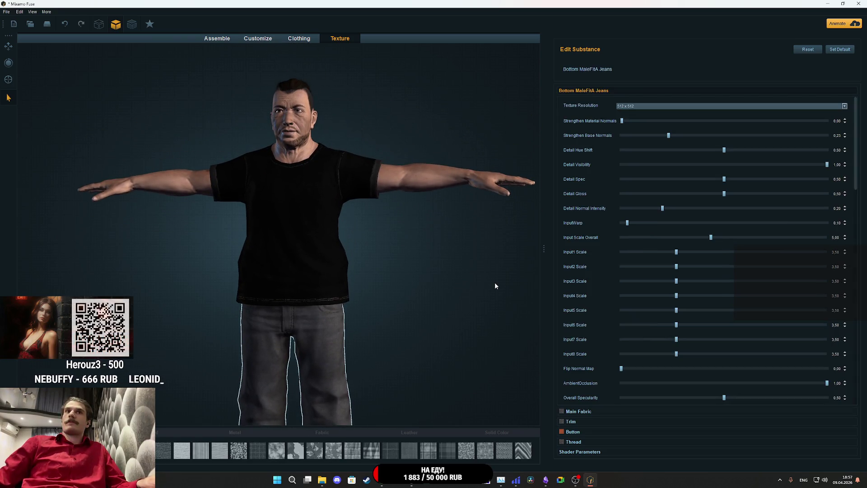
pyautogui.scroll(5, 449, 289)
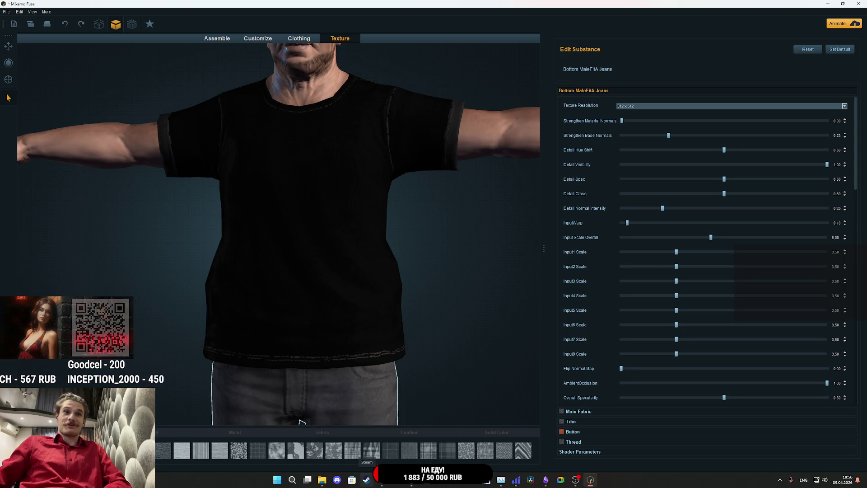
pyautogui.click(366, 479)
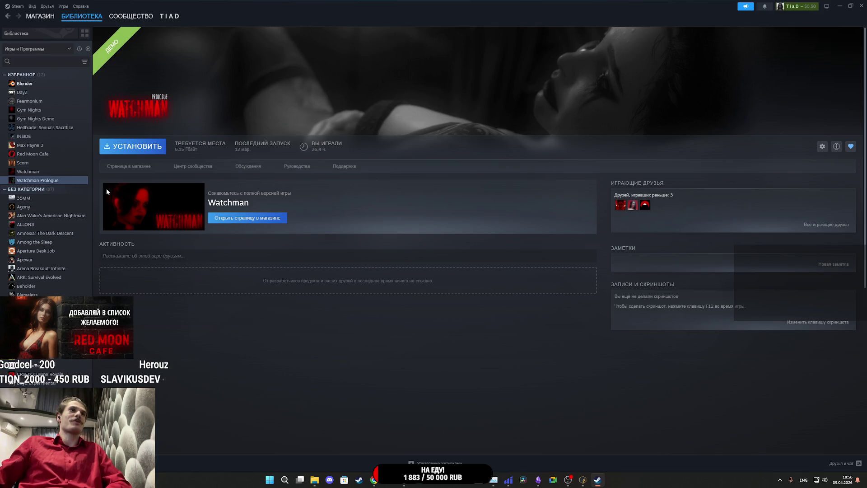
pyautogui.scroll(-3, 66, 210)
pyautogui.scroll(1, 66, 210)
pyautogui.click(49, 226)
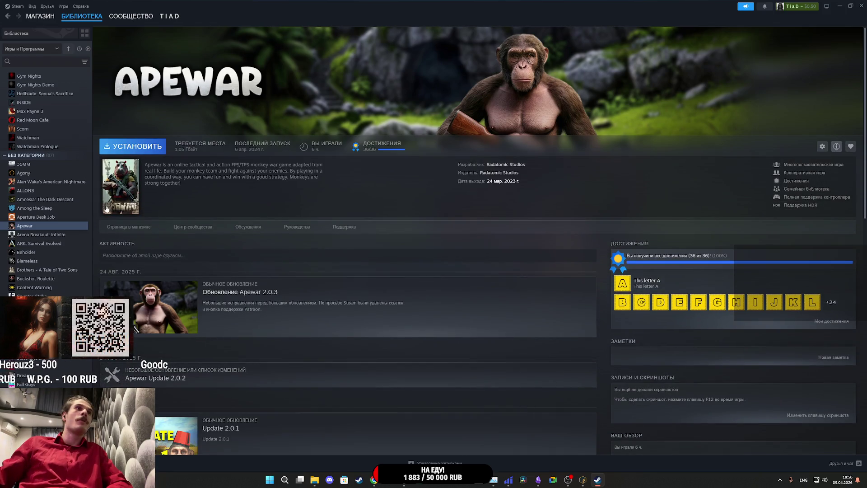
pyautogui.moveTo(107, 210)
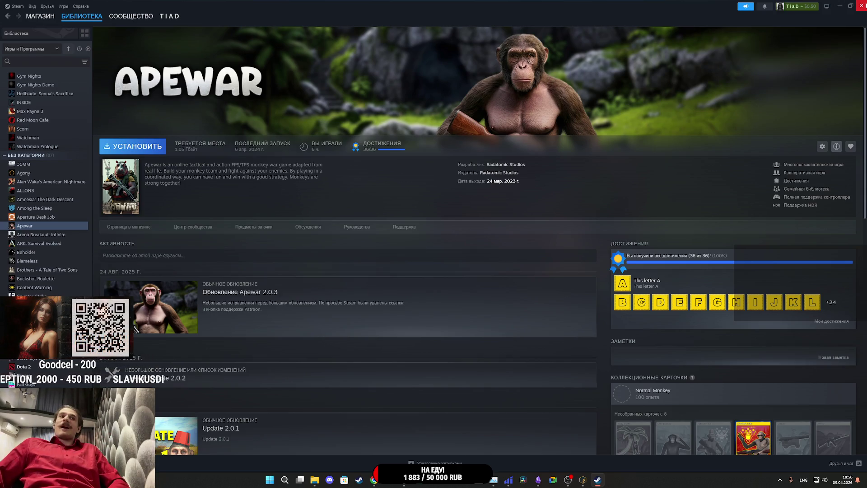
pyautogui.click(861, 5)
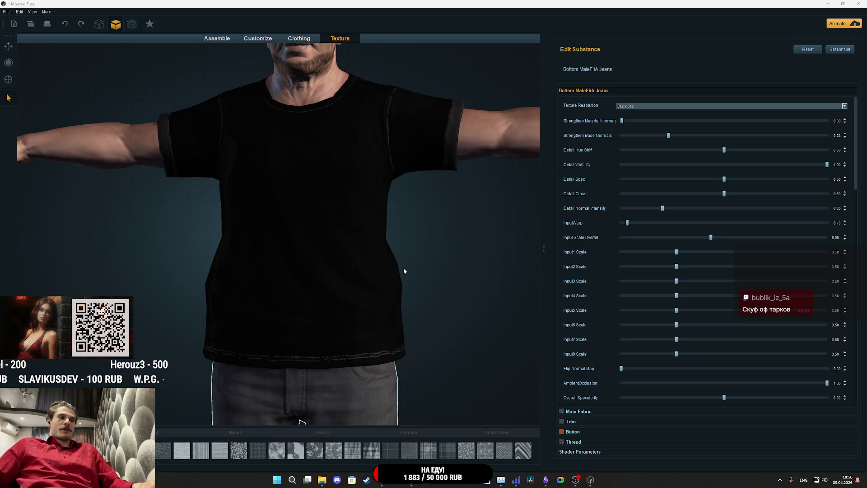
# Turn the character to a three-quarter view and expand the jeans' Main Fabric settings.
pyautogui.scroll(-5, 403, 268)
pyautogui.moveTo(408, 297)
pyautogui.mouseDown()
pyautogui.moveTo(345, 317)
pyautogui.moveTo(362, 318)
pyautogui.moveTo(366, 297)
pyautogui.moveTo(384, 306)
pyautogui.mouseUp()
pyautogui.scroll(3, 368, 307)
pyautogui.scroll(2, 443, 296)
pyautogui.scroll(3, 385, 311)
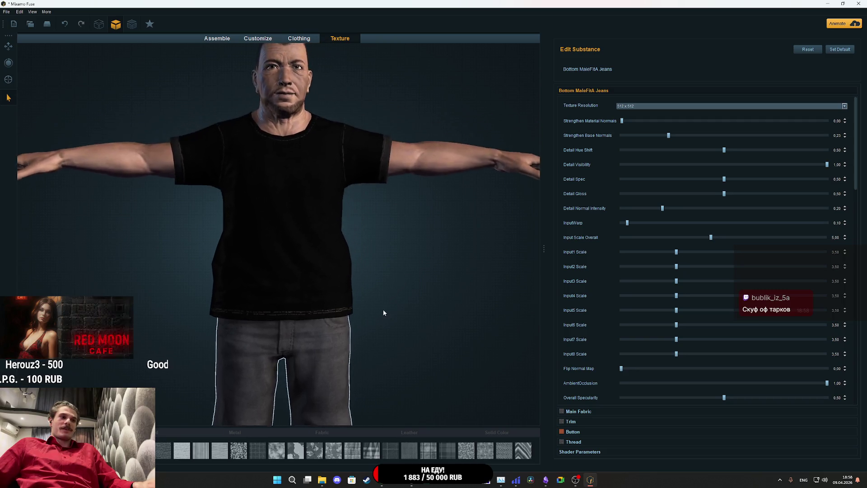
pyautogui.scroll(-3, 389, 324)
pyautogui.scroll(2, 388, 323)
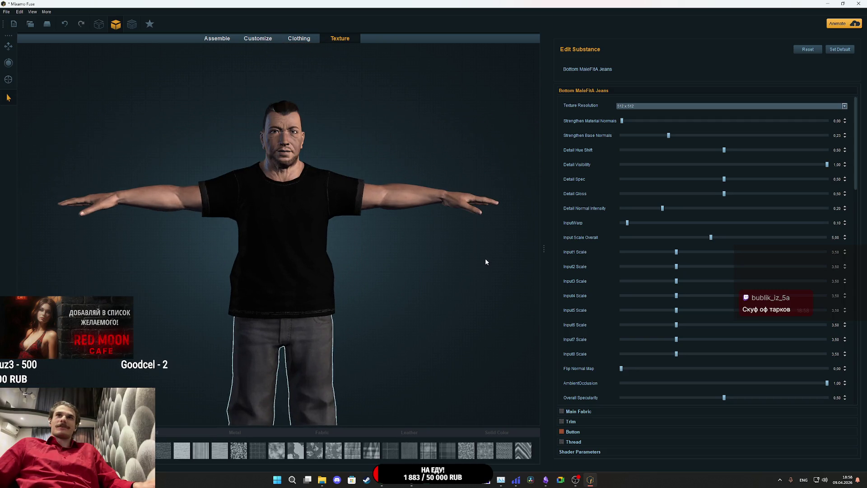
pyautogui.click(587, 411)
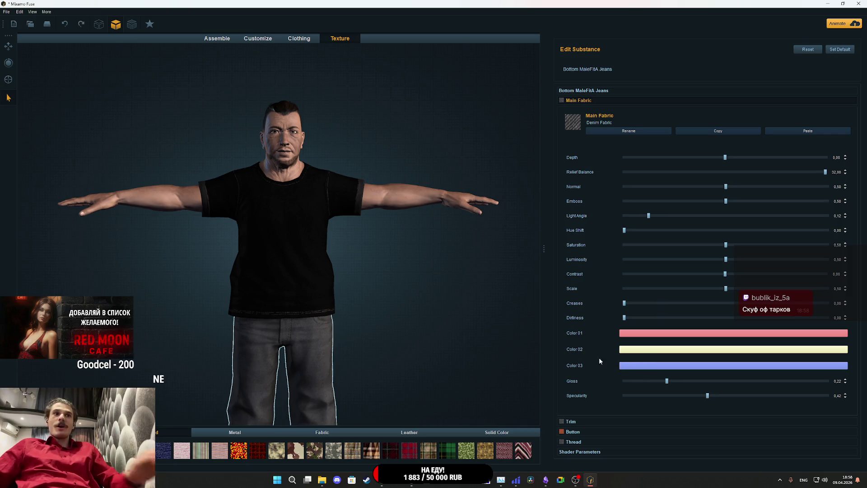
# Select the boots and expand their Main Fabric settings.
pyautogui.scroll(-2, 370, 325)
pyautogui.moveTo(371, 326); pyautogui.dragTo(86, 322)
pyautogui.moveTo(292, 338)
pyautogui.mouseDown()
pyautogui.moveTo(362, 337)
pyautogui.moveTo(325, 304)
pyautogui.moveTo(360, 259)
pyautogui.moveTo(392, 270)
pyautogui.moveTo(290, 338)
pyautogui.mouseUp()
pyautogui.scroll(5, 388, 316)
pyautogui.click(289, 338)
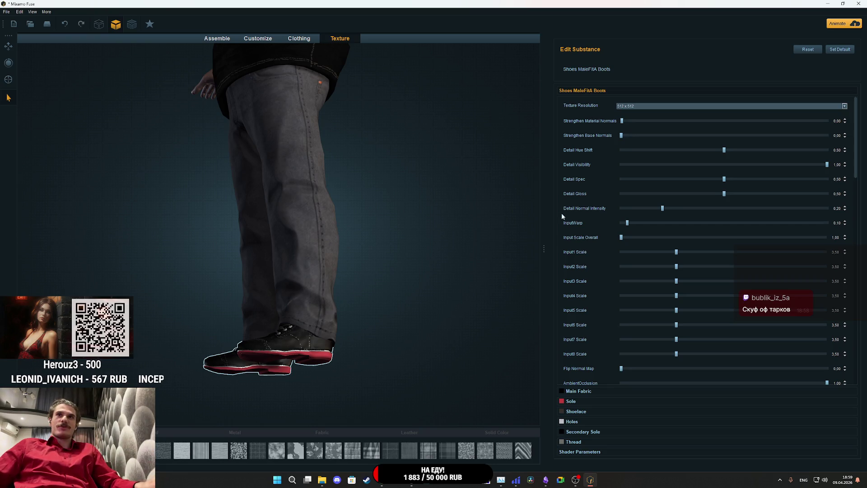
pyautogui.click(579, 391)
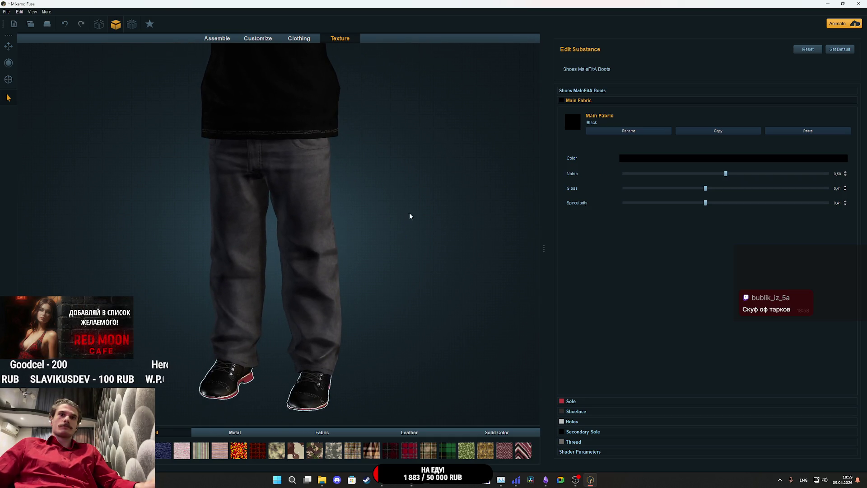
pyautogui.click(470, 453)
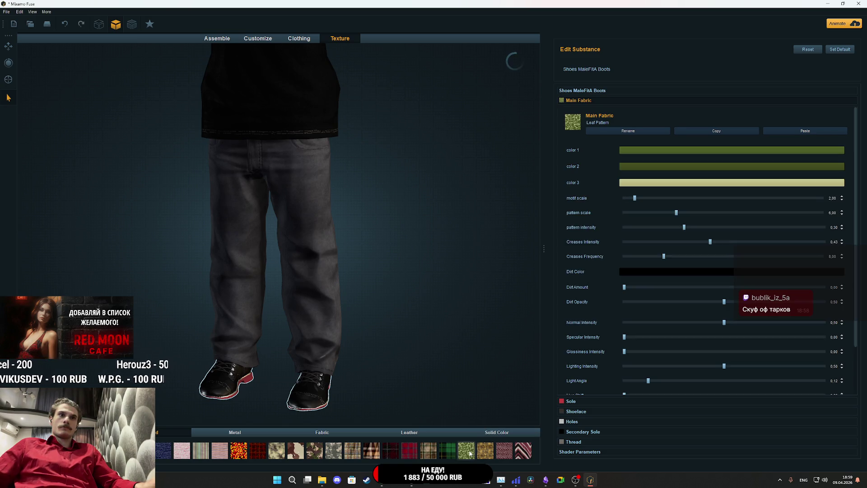
pyautogui.hotkey('ctrl', 'z')
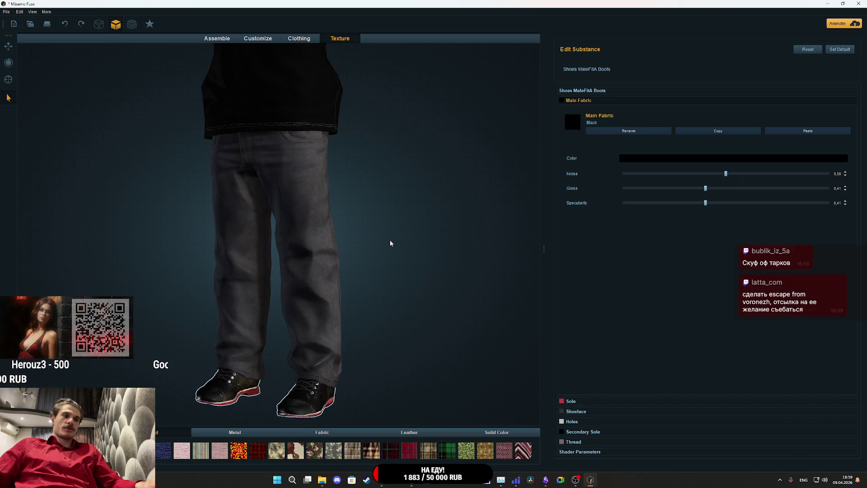
pyautogui.click(387, 228)
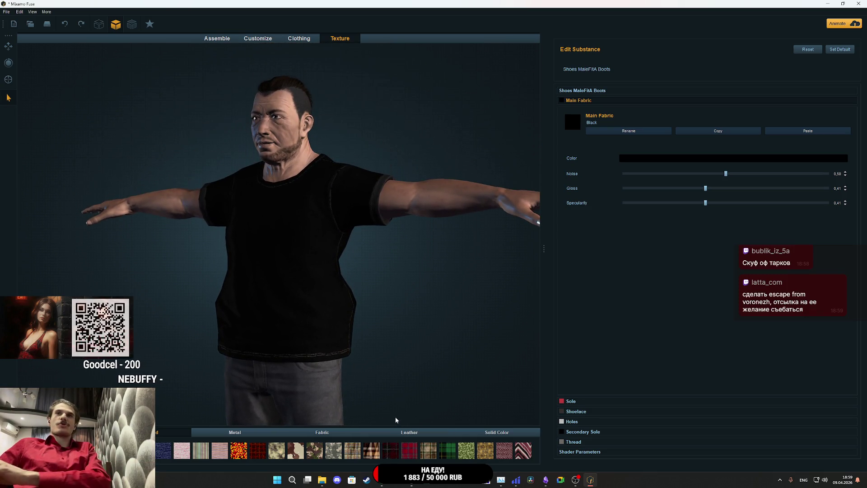
pyautogui.scroll(-3, 414, 273)
pyautogui.scroll(3, 408, 273)
pyautogui.moveTo(409, 274)
pyautogui.mouseDown()
pyautogui.moveTo(307, 281)
pyautogui.moveTo(499, 289)
pyautogui.mouseUp()
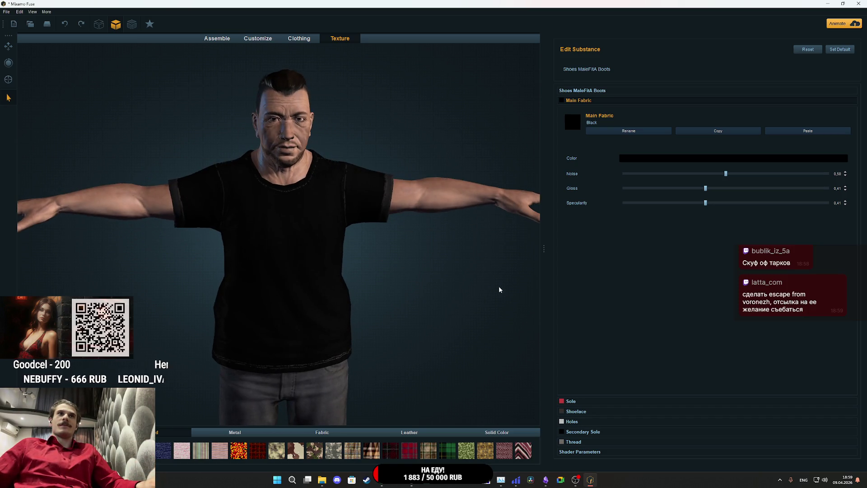
pyautogui.click(302, 131)
# Brighten the skin colour to a pale peach tone (RGB 208, 165, 143).
pyautogui.scroll(5, 321, 139)
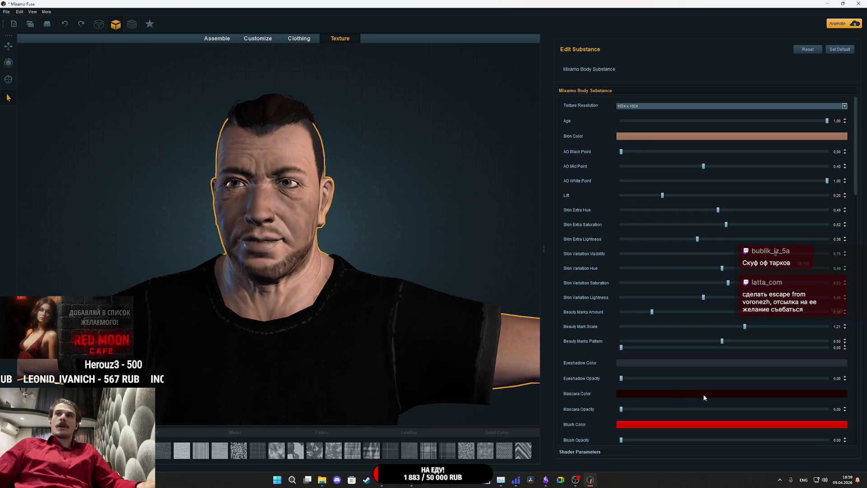
pyautogui.click(671, 136)
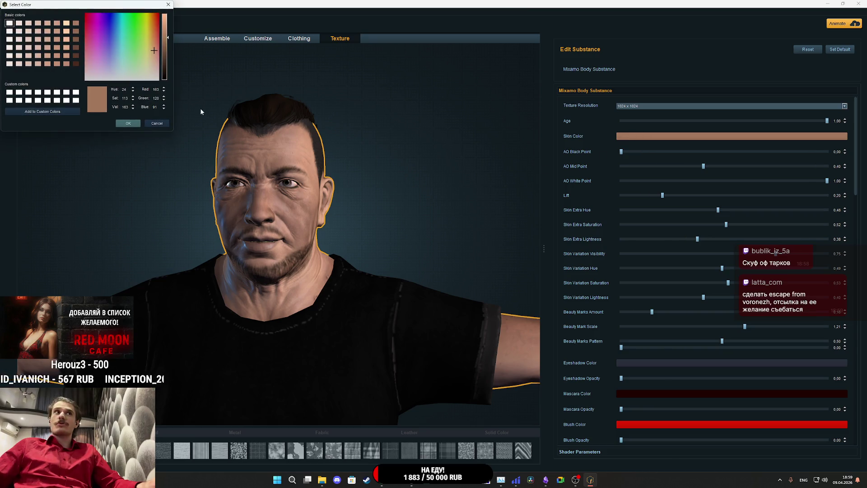
pyautogui.moveTo(167, 38); pyautogui.dragTo(165, 26)
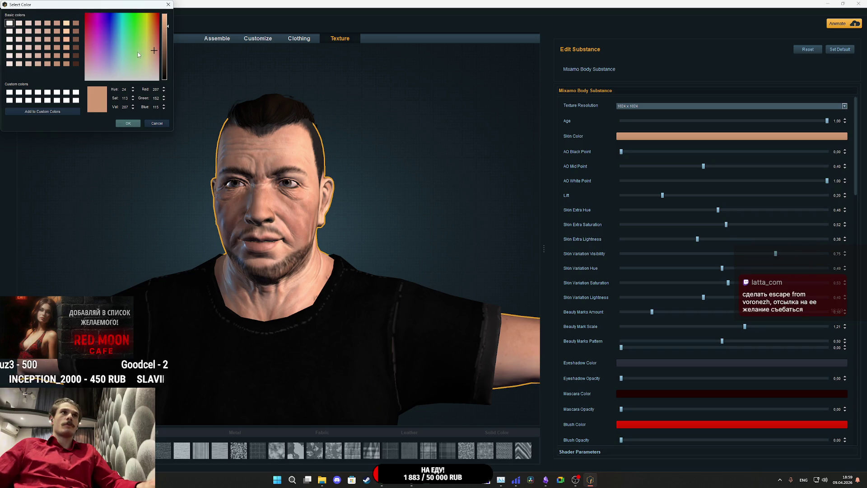
pyautogui.click(48, 48)
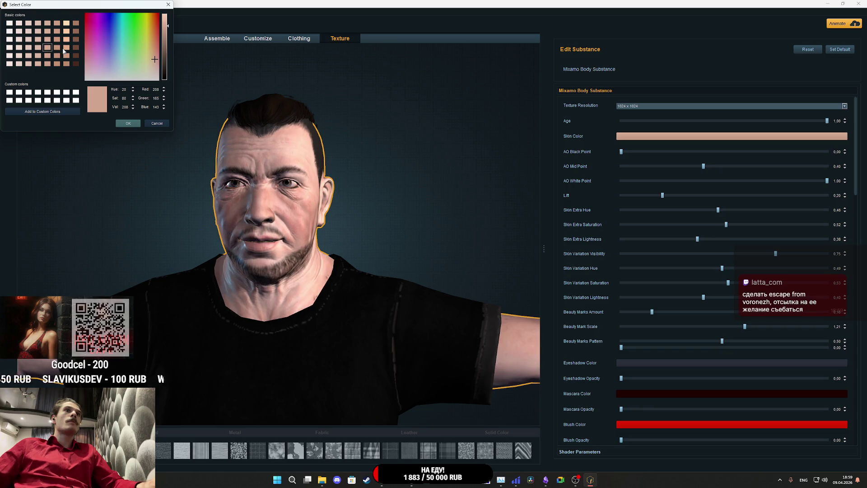
pyautogui.click(128, 123)
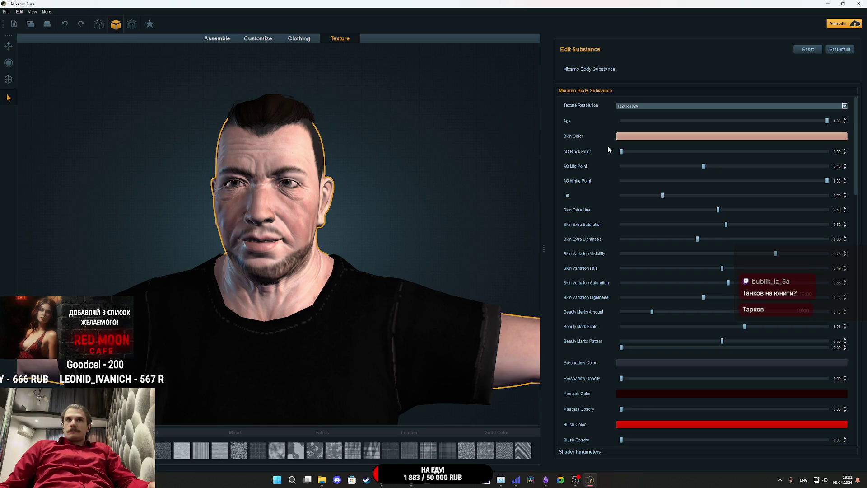
pyautogui.scroll(-5, 412, 242)
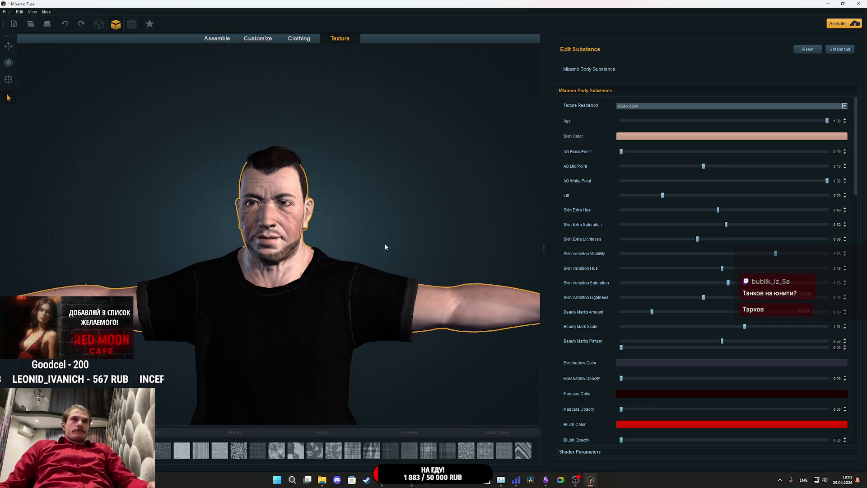
pyautogui.moveTo(368, 173)
pyautogui.mouseDown()
pyautogui.moveTo(204, 177)
pyautogui.moveTo(367, 183)
pyautogui.moveTo(113, 199)
pyautogui.moveTo(116, 173)
pyautogui.moveTo(92, 182)
pyautogui.moveTo(403, 183)
pyautogui.moveTo(95, 192)
pyautogui.moveTo(405, 189)
pyautogui.moveTo(376, 183)
pyautogui.moveTo(509, 193)
pyautogui.moveTo(457, 193)
pyautogui.mouseUp()
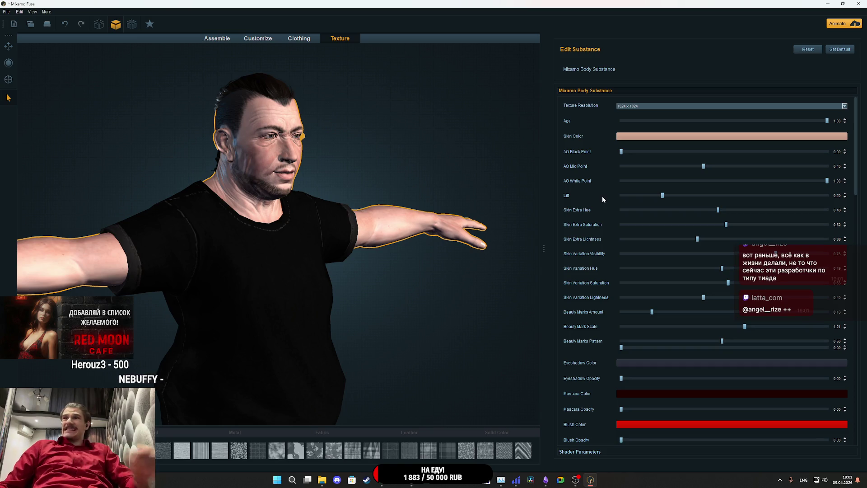
# Pick Buzzed 1 from the Hair list and orbit to check the shaved sides.
pyautogui.scroll(-3, 601, 225)
pyautogui.scroll(-7, 600, 251)
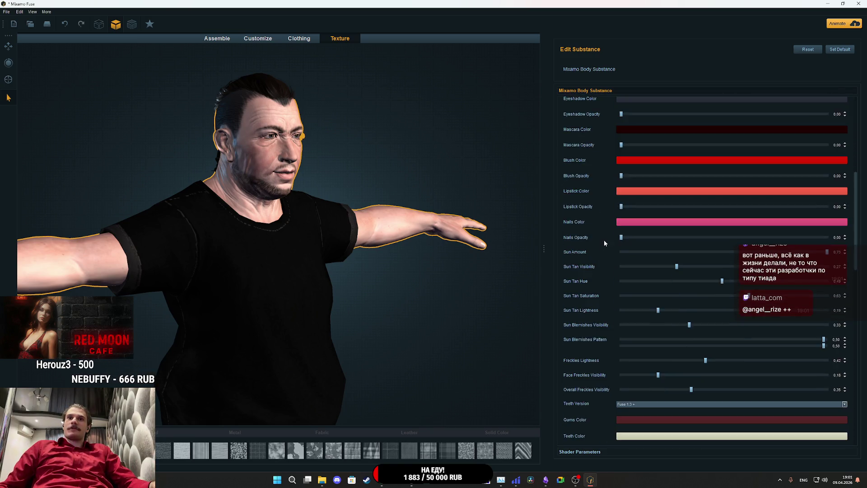
pyautogui.scroll(-7, 602, 232)
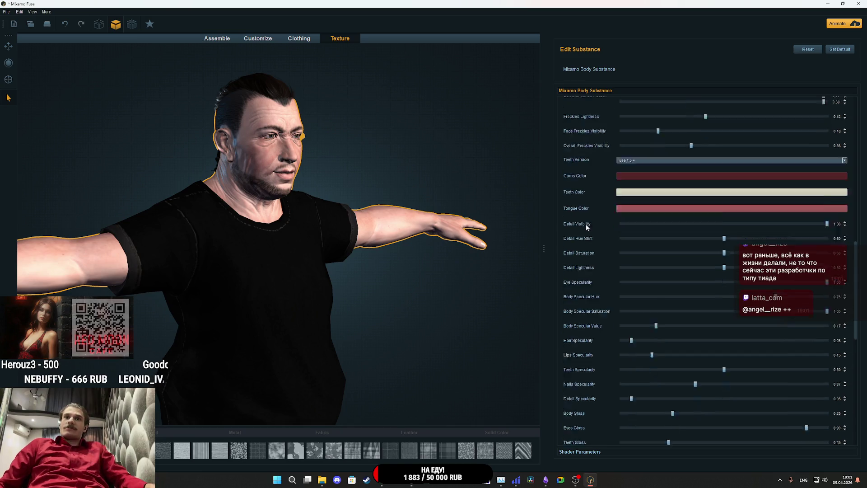
pyautogui.scroll(-2, 597, 240)
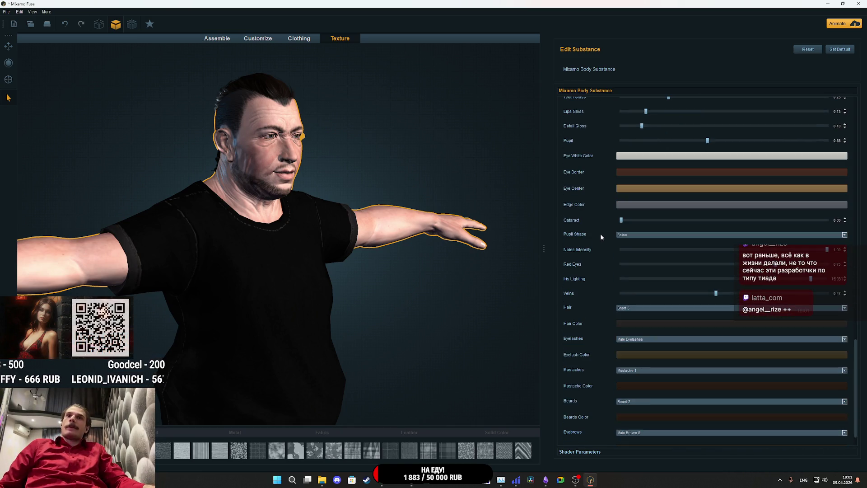
pyautogui.click(629, 309)
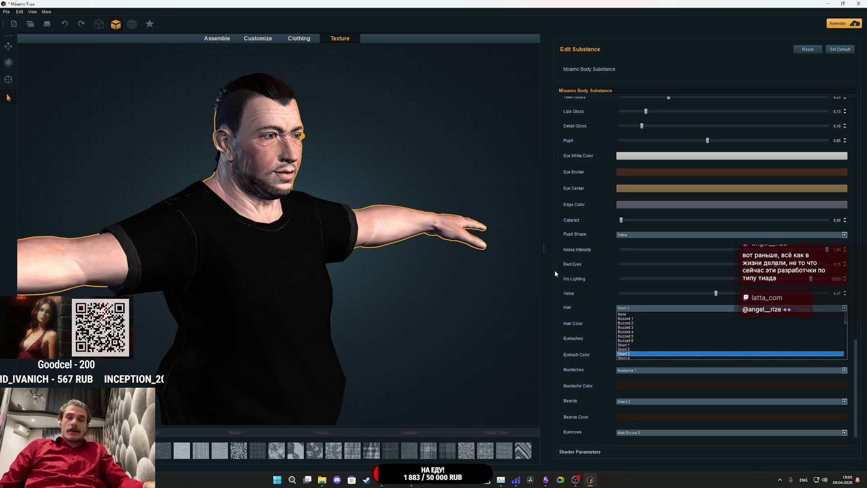
pyautogui.scroll(-4, 639, 355)
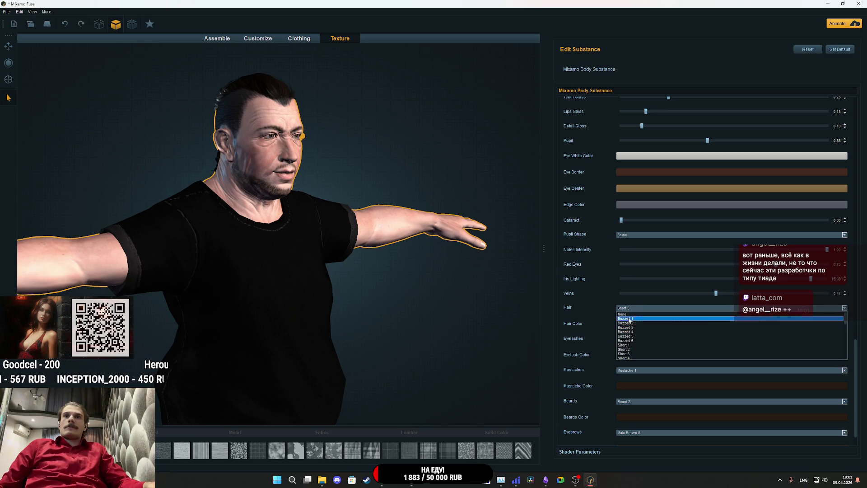
pyautogui.scroll(4, 639, 353)
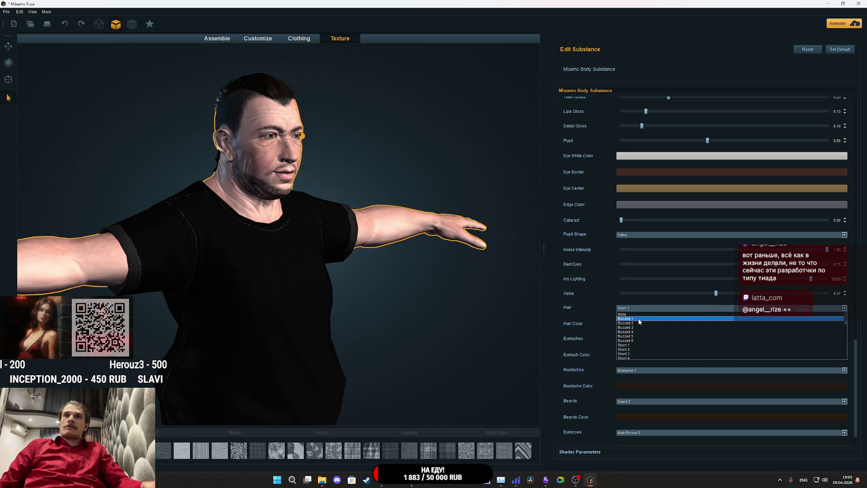
pyautogui.click(639, 318)
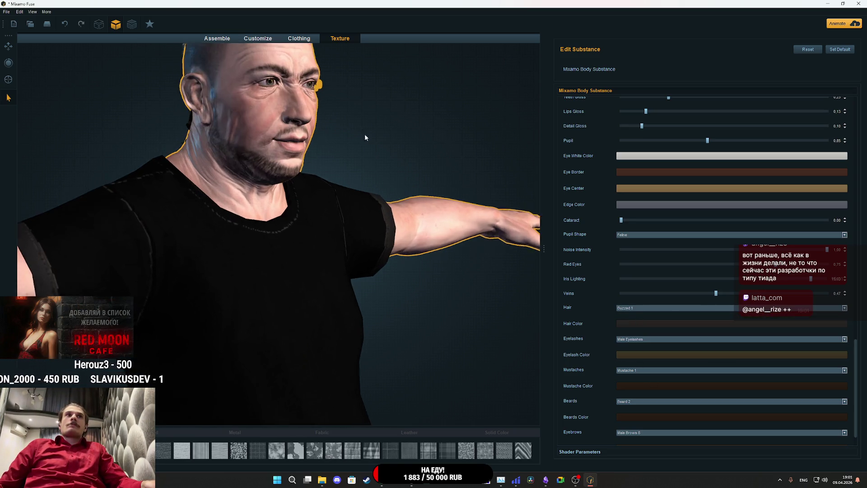
pyautogui.moveTo(391, 310)
pyautogui.mouseDown()
pyautogui.moveTo(503, 297)
pyautogui.moveTo(326, 278)
pyautogui.mouseUp()
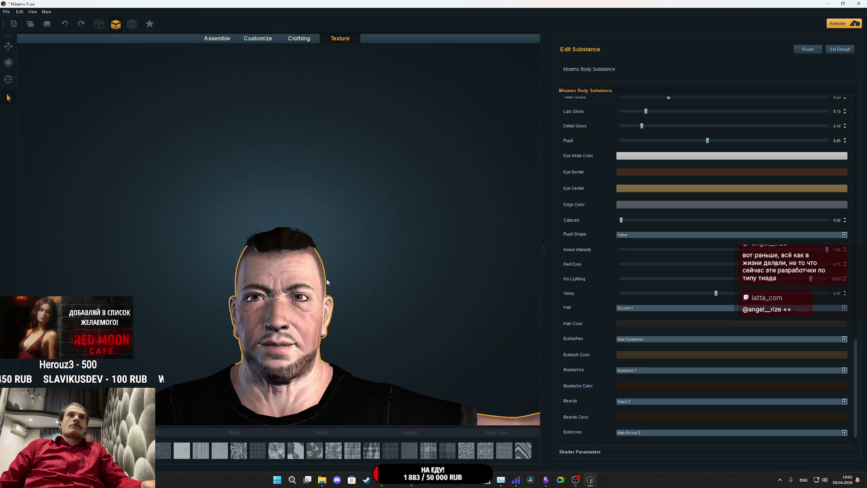
pyautogui.scroll(-3, 489, 247)
pyautogui.moveTo(397, 268)
pyautogui.mouseDown()
pyautogui.moveTo(179, 300)
pyautogui.moveTo(415, 283)
pyautogui.moveTo(397, 296)
pyautogui.mouseUp()
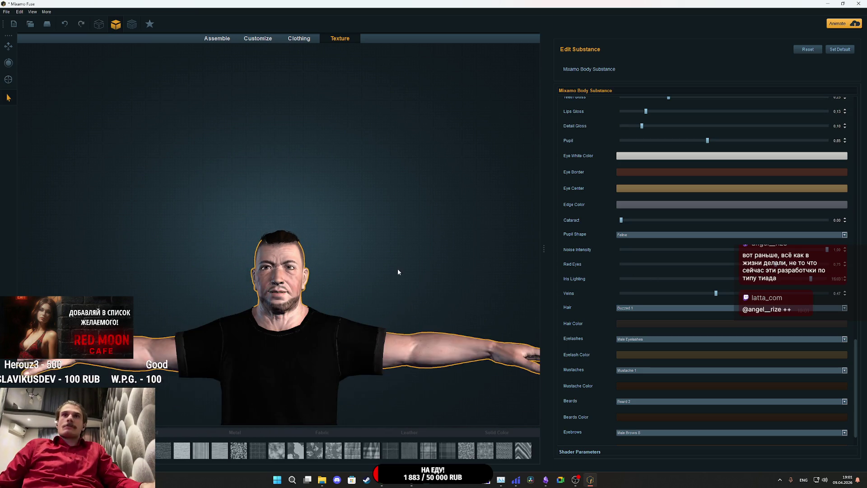
# Turn the head to a front view and set Eyelashes to None.
pyautogui.scroll(5, 391, 288)
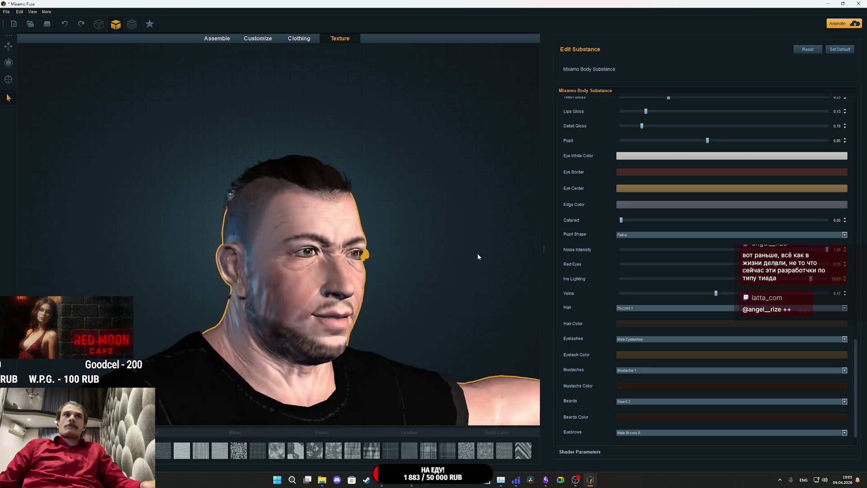
pyautogui.moveTo(478, 256); pyautogui.dragTo(578, 255)
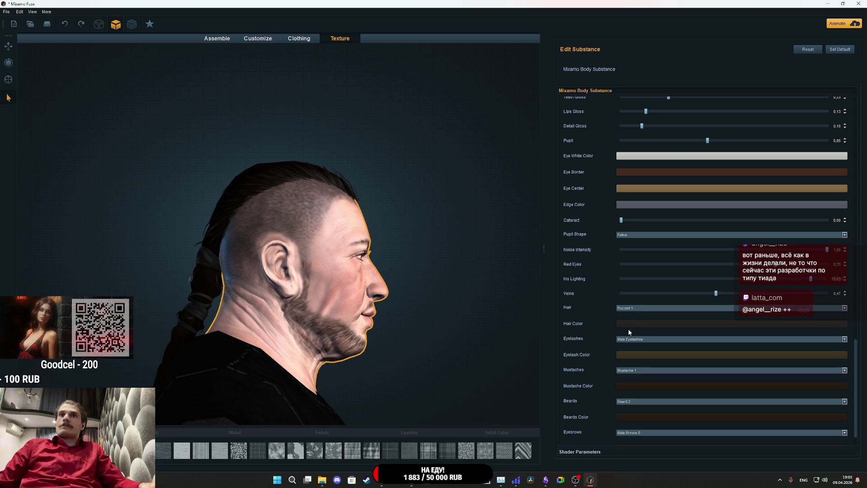
pyautogui.moveTo(446, 313)
pyautogui.mouseDown()
pyautogui.moveTo(457, 309)
pyautogui.moveTo(294, 318)
pyautogui.mouseUp()
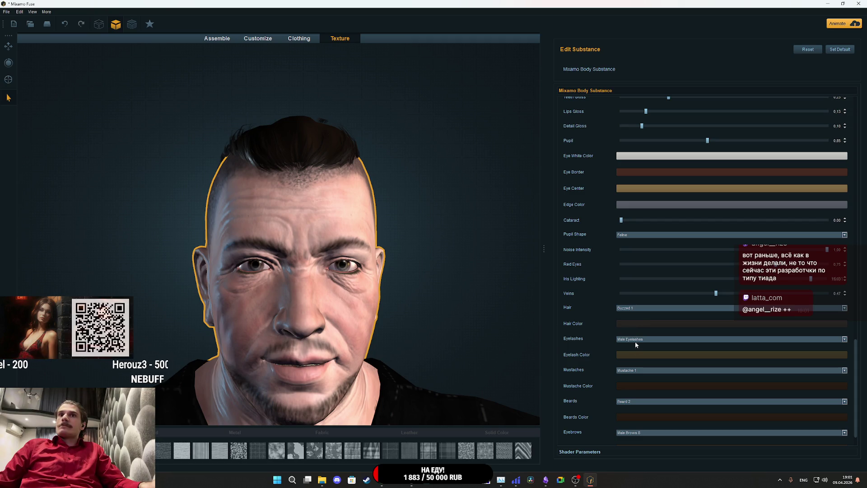
pyautogui.click(631, 344)
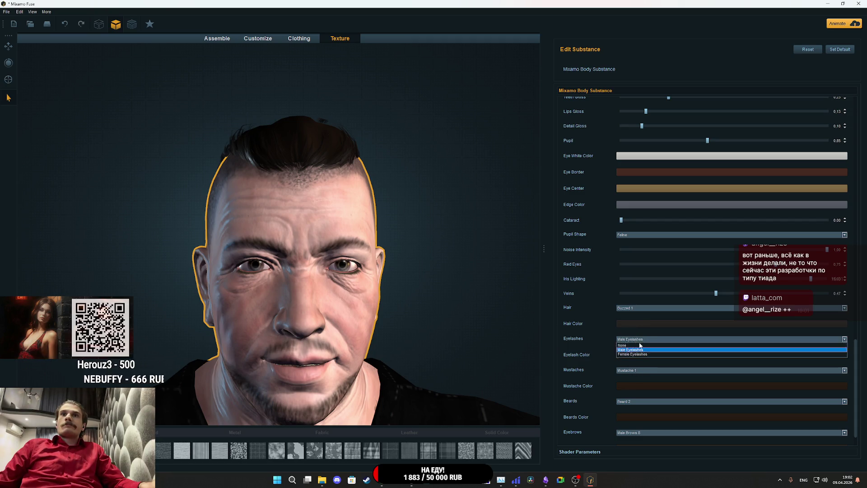
pyautogui.click(633, 346)
pyautogui.moveTo(431, 312); pyautogui.dragTo(430, 241)
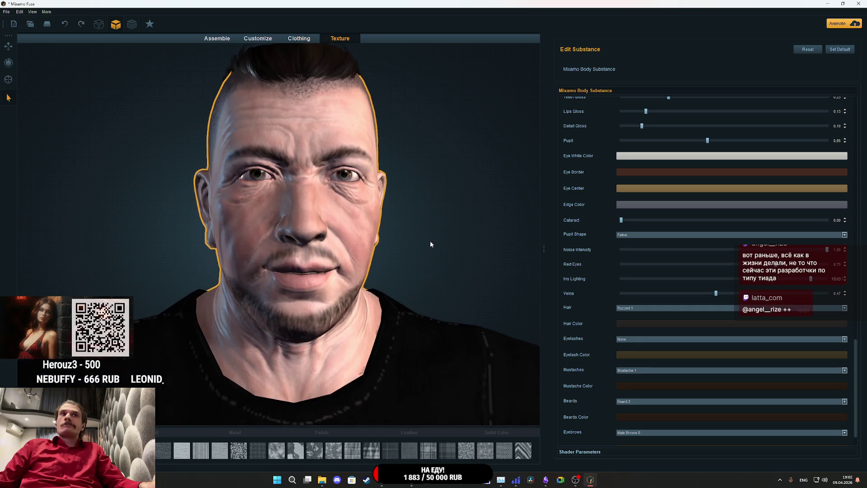
# Choose Mustache 1, close the reference portrait, and pick a beard style.
pyautogui.click(637, 371)
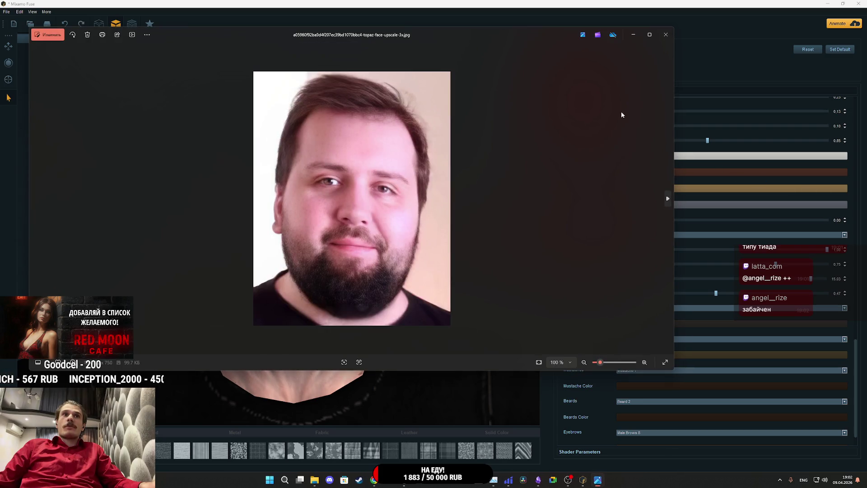
pyautogui.click(667, 35)
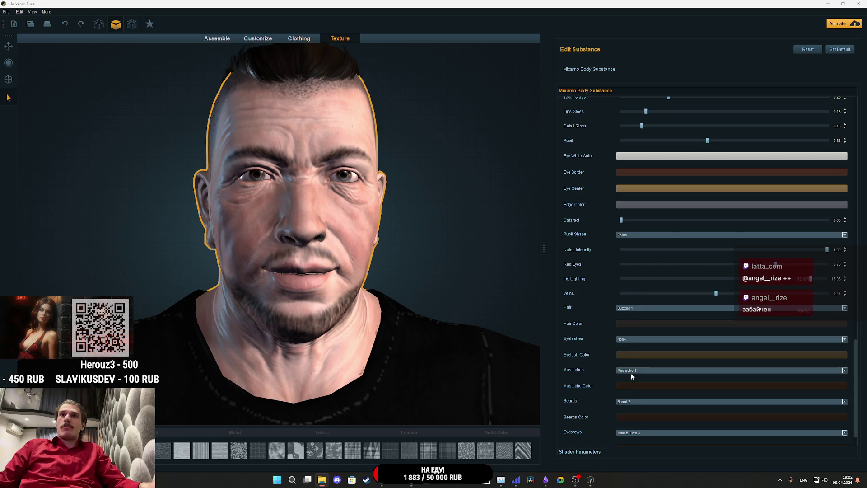
pyautogui.click(635, 402)
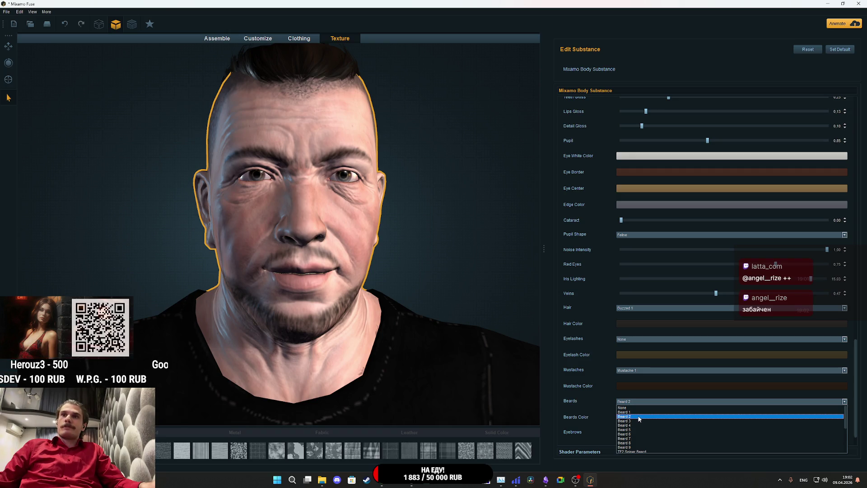
# Try Beard 1, Beard 3 and Beard 4 from a three-quarter view.
pyautogui.click(637, 416)
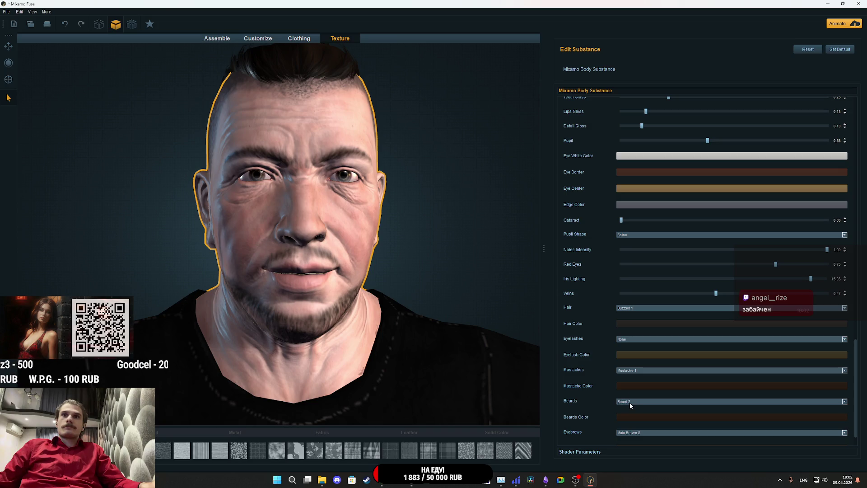
pyautogui.click(630, 403)
pyautogui.click(632, 412)
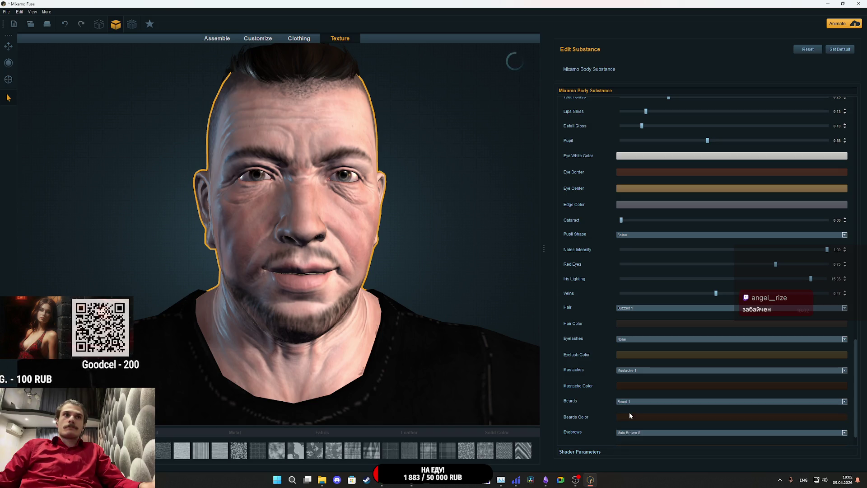
pyautogui.moveTo(419, 292); pyautogui.dragTo(474, 281)
pyautogui.click(632, 370)
pyautogui.click(632, 379)
pyautogui.click(630, 402)
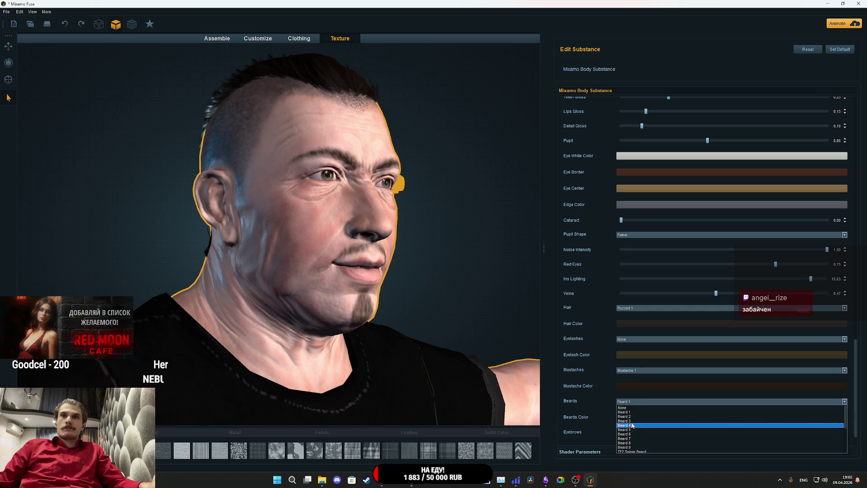
pyautogui.click(633, 421)
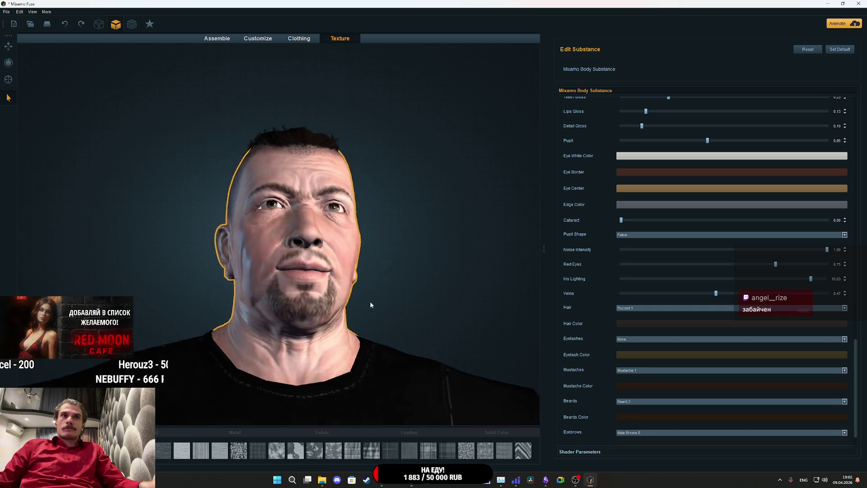
pyautogui.click(631, 402)
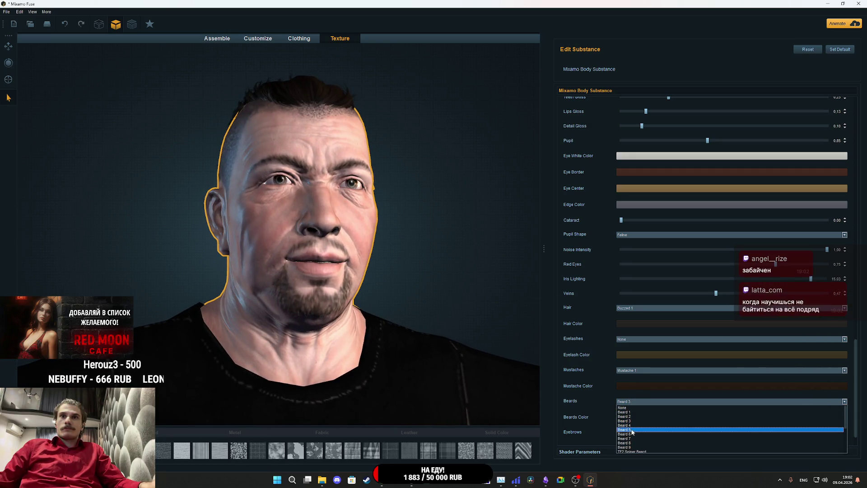
pyautogui.click(633, 428)
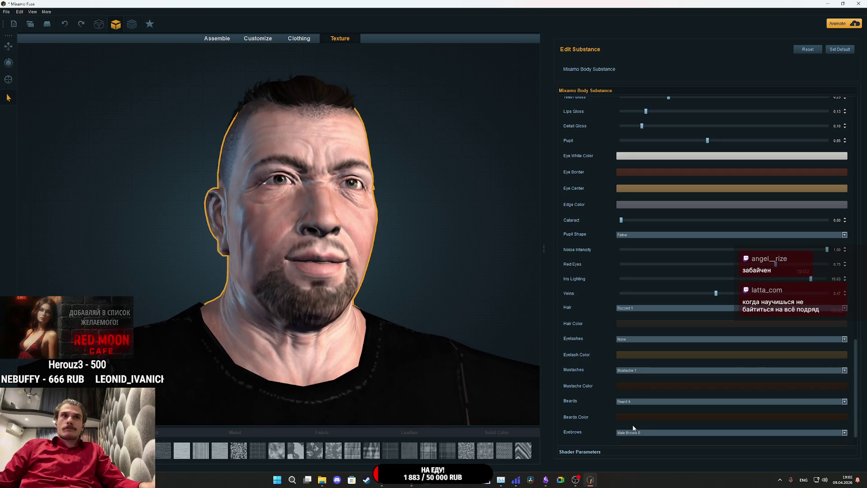
# Step through Beard 5 to Beard 8, settle on the fuller Beard 9, and check the profile.
pyautogui.click(635, 401)
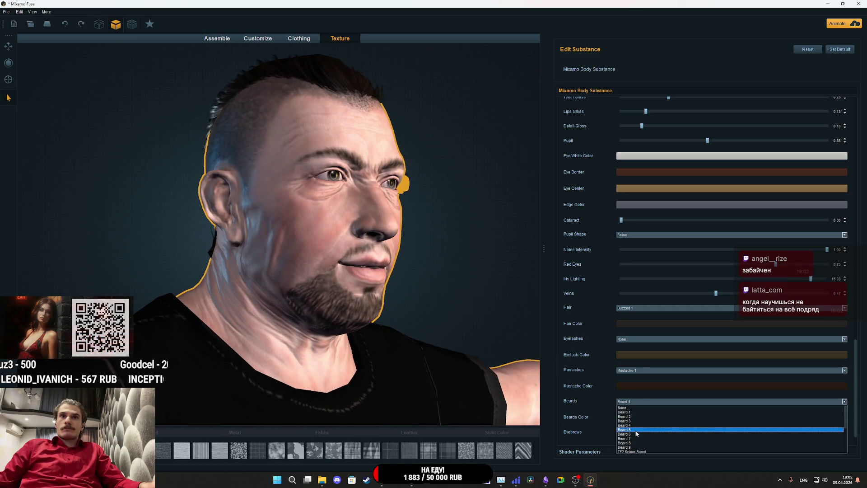
pyautogui.click(626, 420)
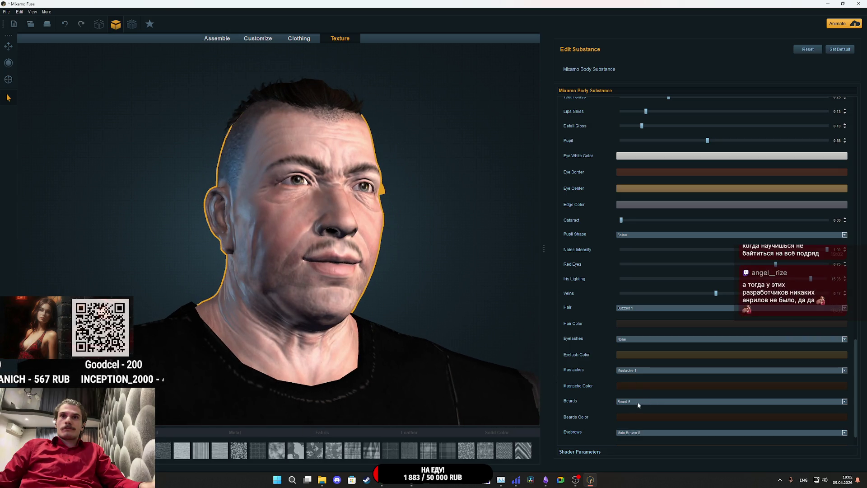
pyautogui.click(638, 402)
pyautogui.click(625, 431)
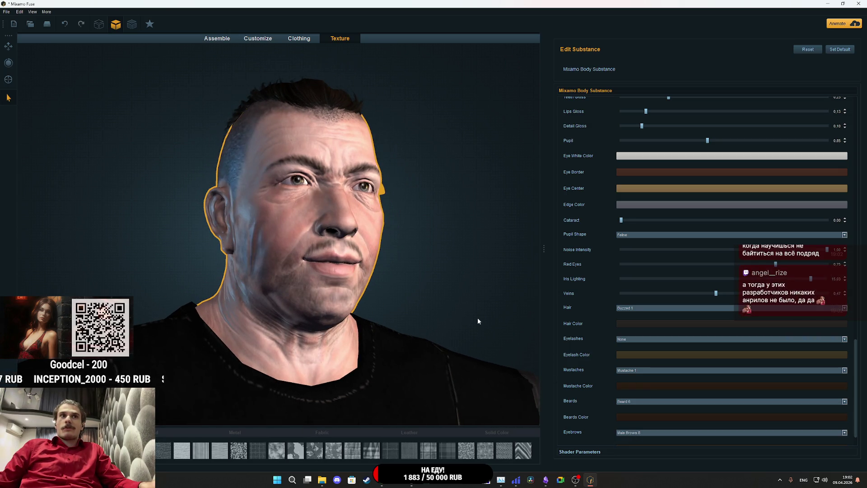
pyautogui.click(647, 402)
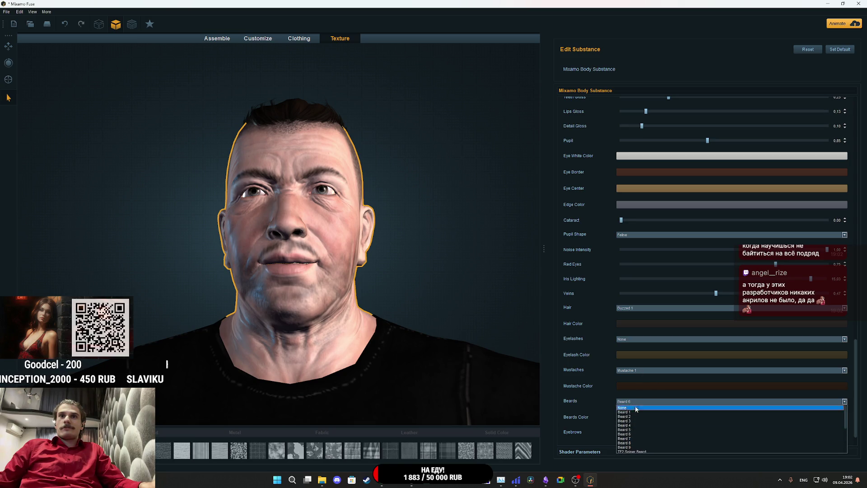
pyautogui.click(628, 439)
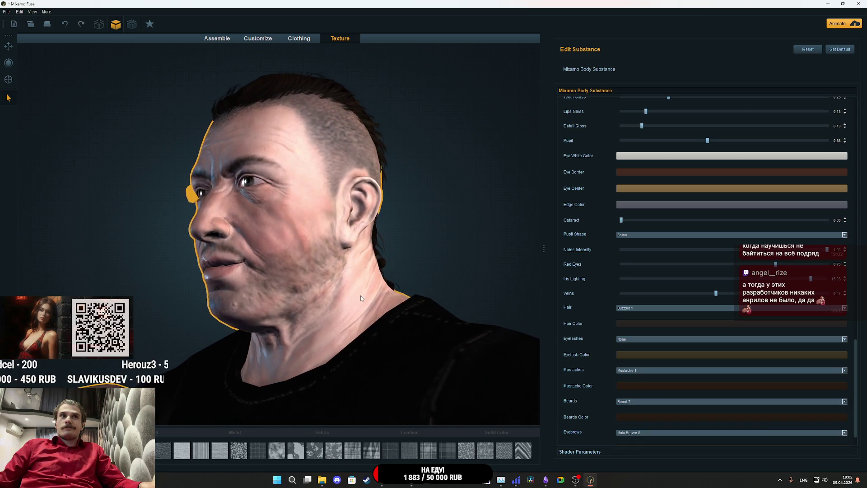
pyautogui.click(626, 404)
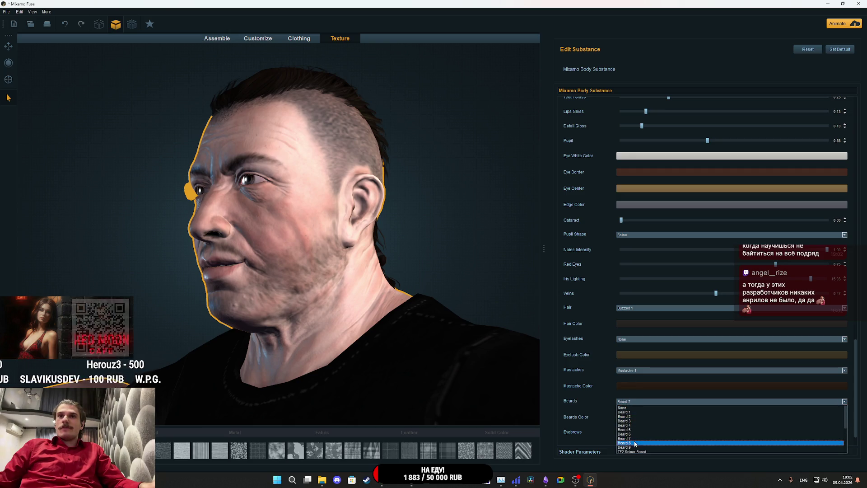
pyautogui.click(636, 445)
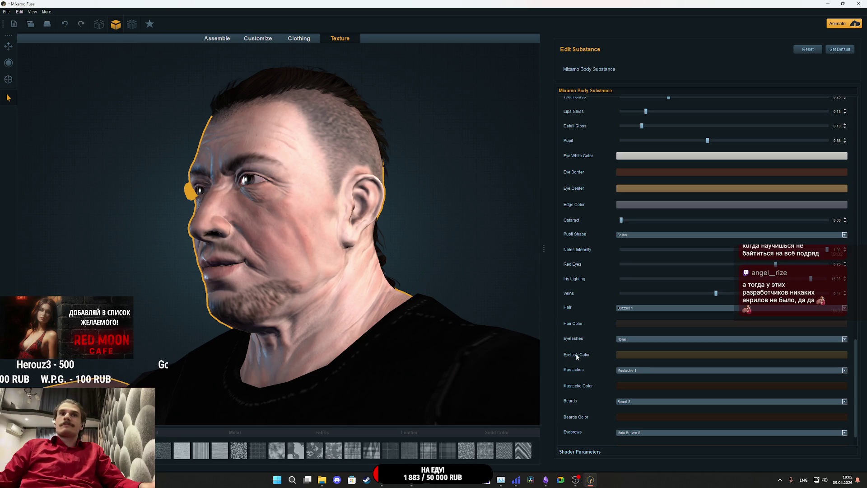
pyautogui.click(630, 400)
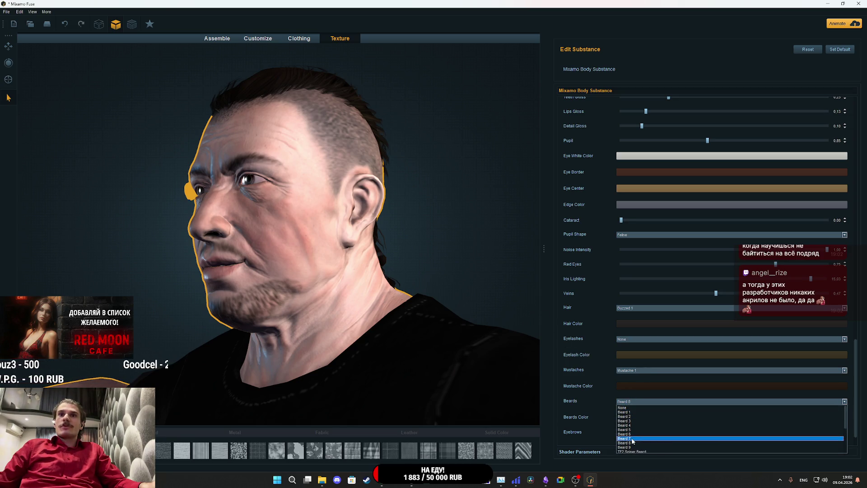
pyautogui.click(632, 440)
pyautogui.click(623, 401)
pyautogui.click(627, 447)
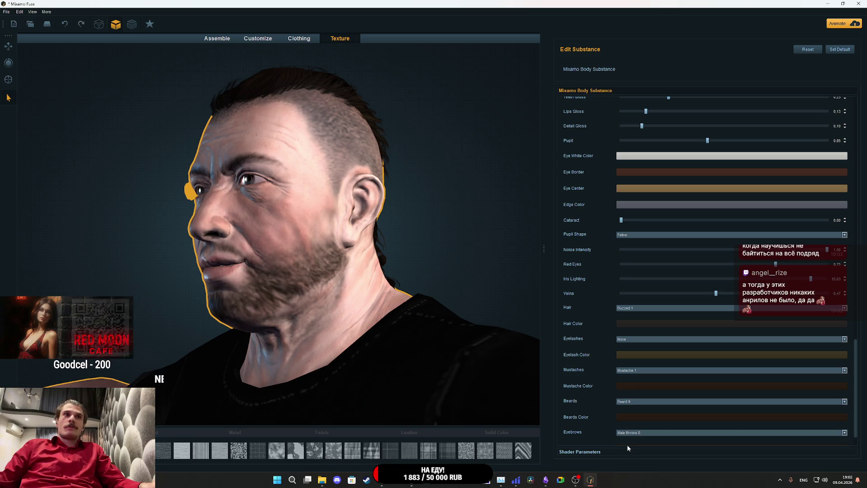
pyautogui.moveTo(451, 246)
pyautogui.mouseDown()
pyautogui.moveTo(659, 234)
pyautogui.moveTo(649, 236)
pyautogui.mouseUp()
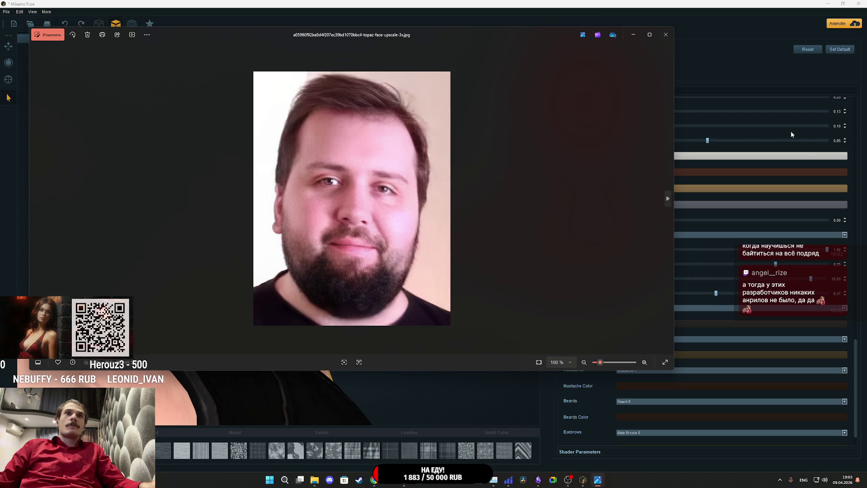
# Close the reference portrait and frame the whole character in the view.
pyautogui.click(671, 40)
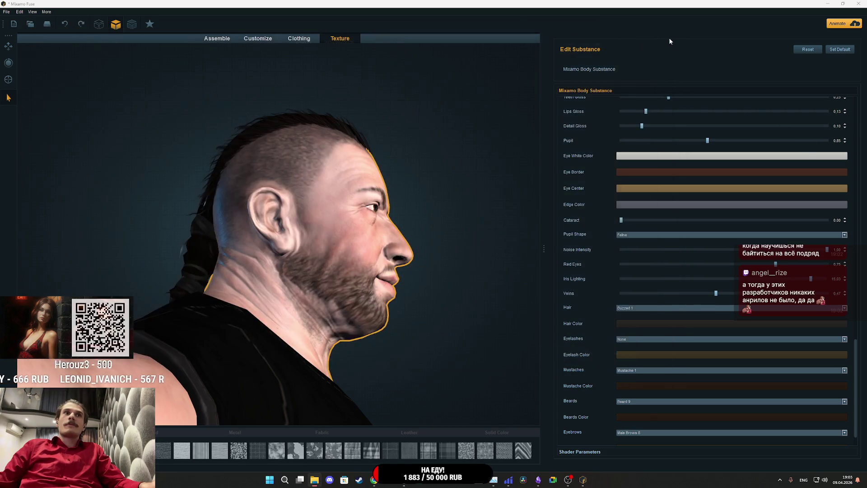
pyautogui.moveTo(502, 253)
pyautogui.mouseDown()
pyautogui.moveTo(368, 267)
pyautogui.moveTo(286, 253)
pyautogui.moveTo(277, 196)
pyautogui.moveTo(285, 210)
pyautogui.moveTo(353, 200)
pyautogui.moveTo(375, 220)
pyautogui.moveTo(343, 256)
pyautogui.mouseUp()
pyautogui.scroll(-5, 390, 246)
pyautogui.scroll(2, 380, 242)
pyautogui.scroll(-2, 386, 242)
pyautogui.moveTo(381, 230)
pyautogui.mouseDown()
pyautogui.moveTo(369, 193)
pyautogui.moveTo(362, 199)
pyautogui.mouseUp()
pyautogui.scroll(-4, 397, 295)
pyautogui.moveTo(410, 277); pyautogui.dragTo(404, 290)
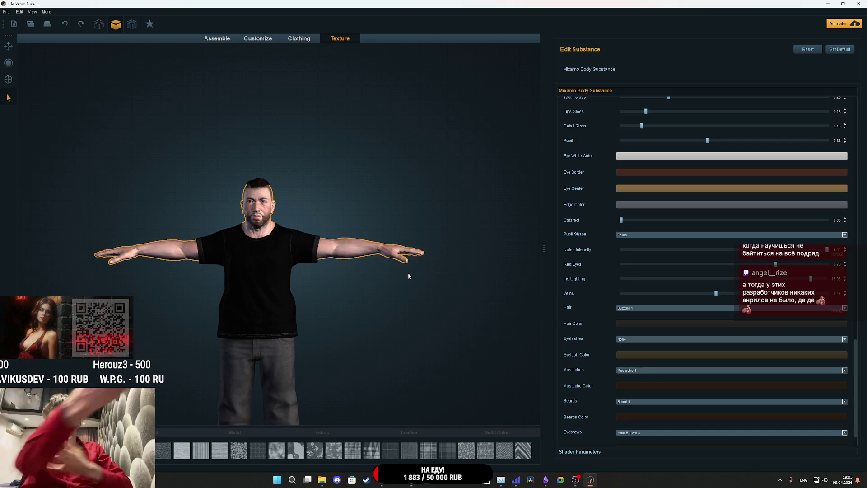
pyautogui.scroll(-5, 414, 269)
pyautogui.scroll(5, 387, 289)
pyautogui.moveTo(377, 298)
pyautogui.mouseDown()
pyautogui.moveTo(367, 303)
pyautogui.moveTo(348, 360)
pyautogui.moveTo(234, 355)
pyautogui.moveTo(283, 320)
pyautogui.moveTo(356, 295)
pyautogui.moveTo(373, 305)
pyautogui.moveTo(346, 342)
pyautogui.moveTo(322, 339)
pyautogui.moveTo(300, 356)
pyautogui.moveTo(294, 348)
pyautogui.mouseUp()
# Save the character as Buyan.fuse in the NG_Char folder.
pyautogui.hotkey('ctrl', 's')
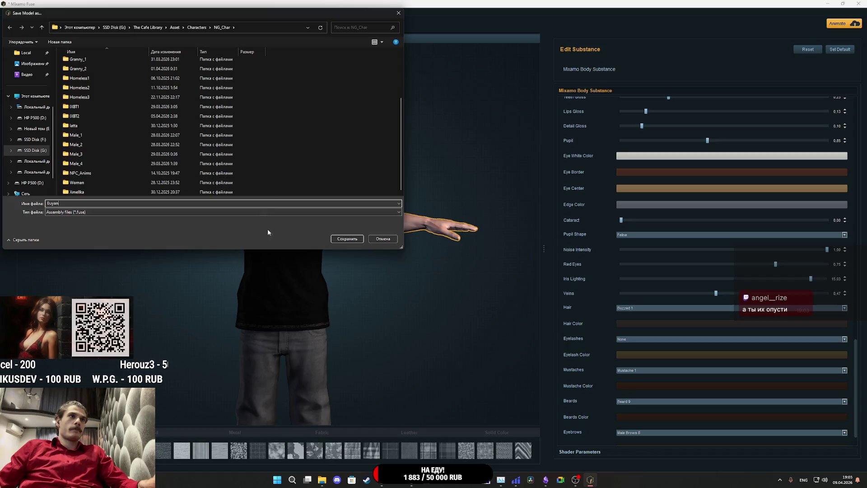
pyautogui.click(347, 239)
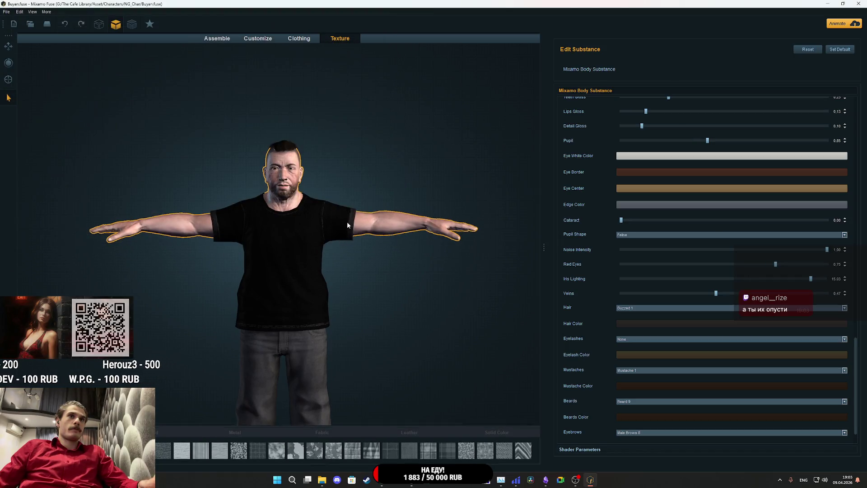
pyautogui.click(7, 12)
# Export the character as an OBJ named Buyan with the default export options.
pyautogui.moveTo(48, 37)
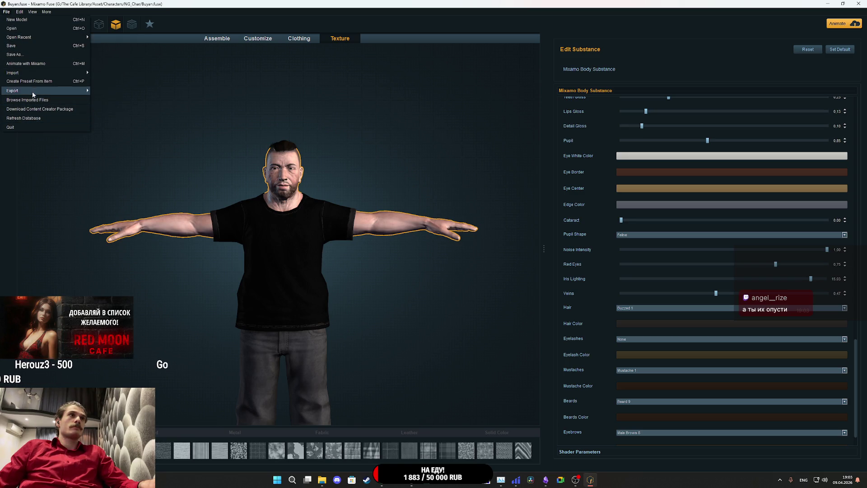
pyautogui.click(111, 90)
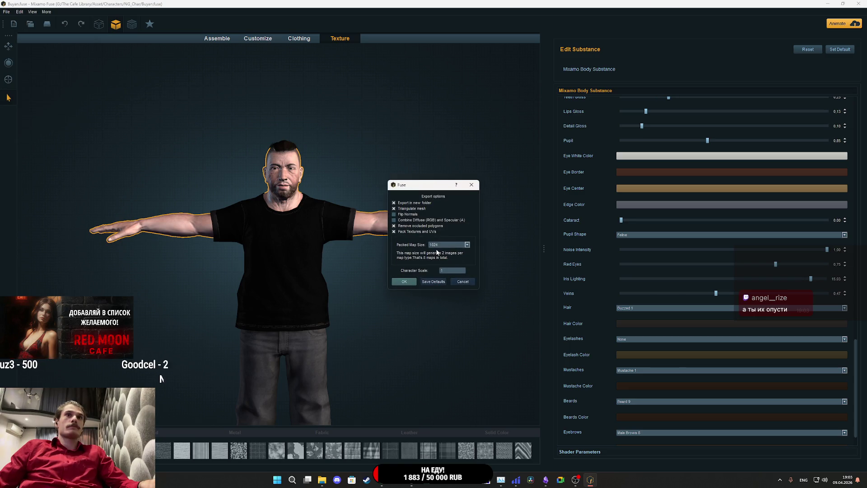
pyautogui.click(404, 280)
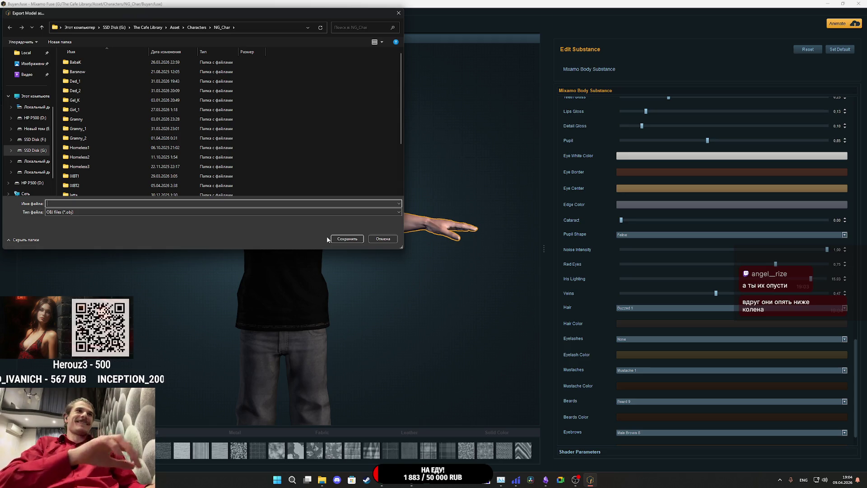
pyautogui.write('Buyan')
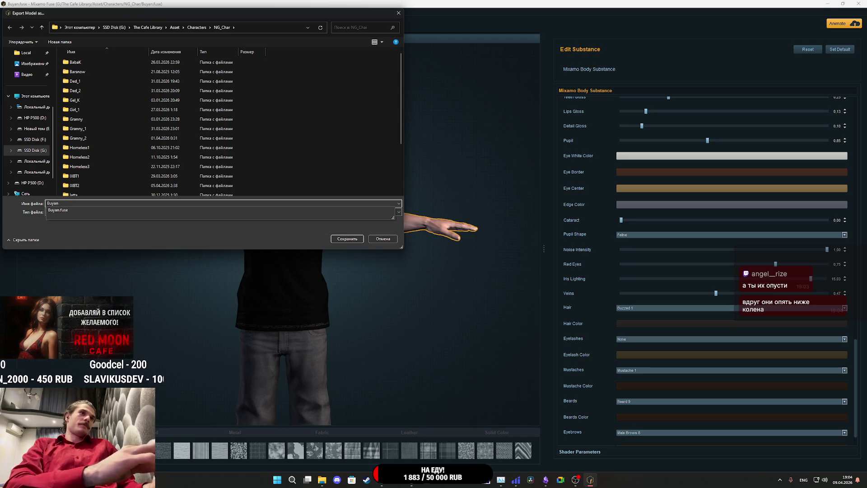
pyautogui.click(188, 240)
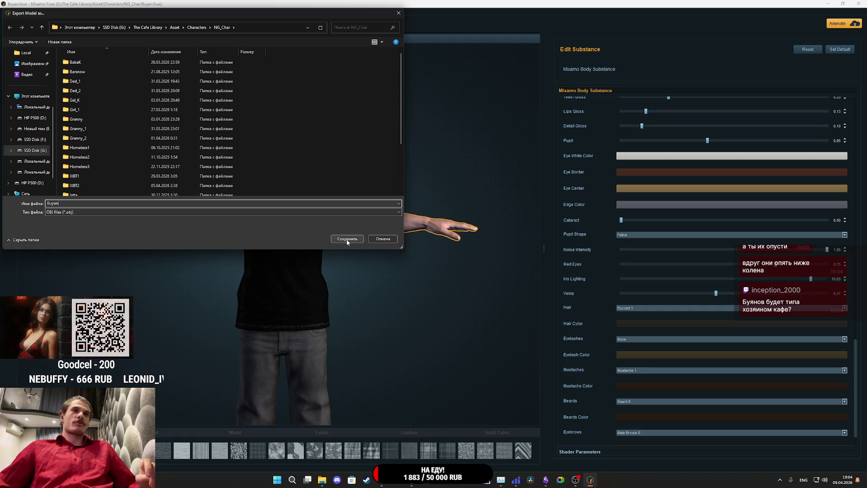
pyautogui.click(348, 240)
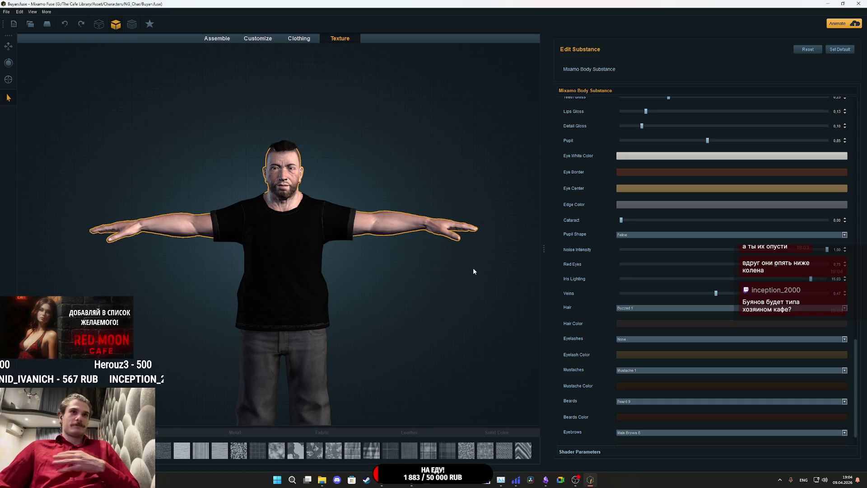
pyautogui.click(828, 4)
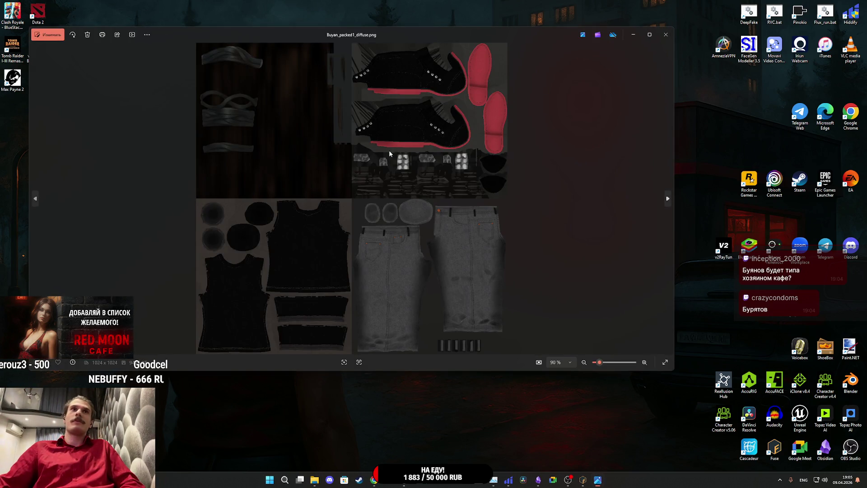
# Zoom and pan over the Buyan_packed1_diffuse.png clothing textures, then close Photos.
pyautogui.scroll(2, 412, 212)
pyautogui.scroll(-2, 411, 212)
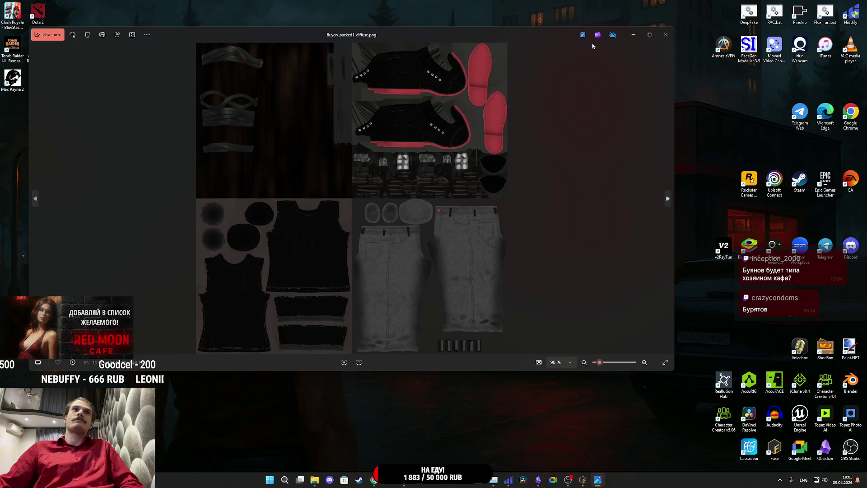
pyautogui.scroll(6, 246, 282)
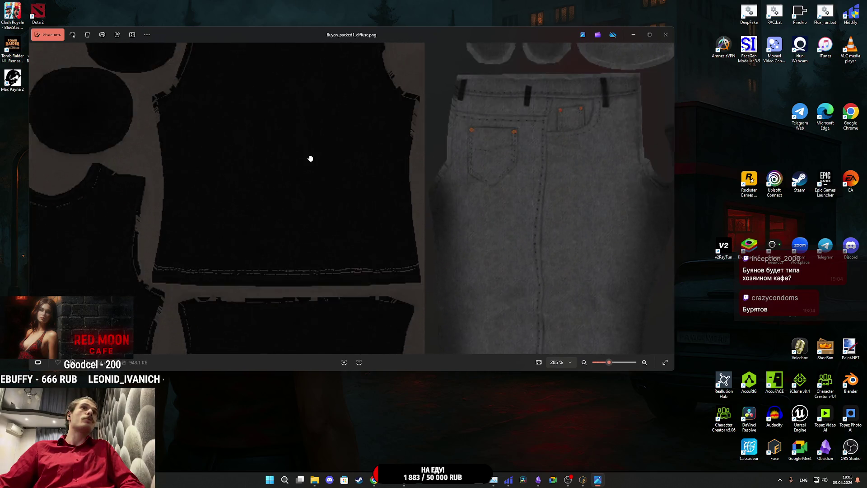
pyautogui.moveTo(308, 162); pyautogui.dragTo(445, 83)
pyautogui.scroll(-5, 402, 131)
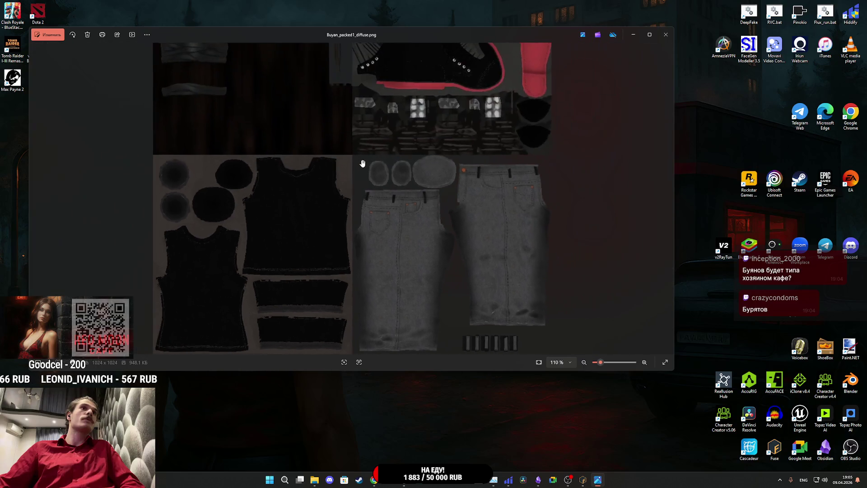
pyautogui.click(665, 36)
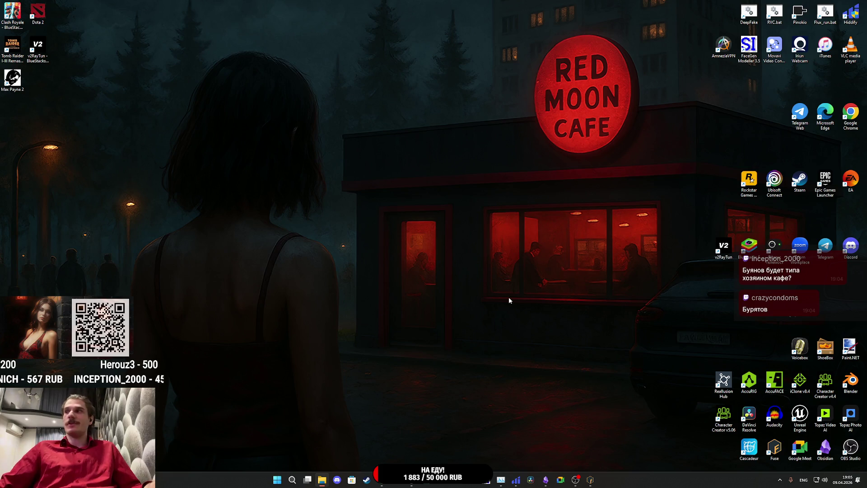
# Glance at the arena.ai photo-colourisation comparison, then bring the Twitch Stream Manager dashboard forward.
pyautogui.moveTo(415, 484)
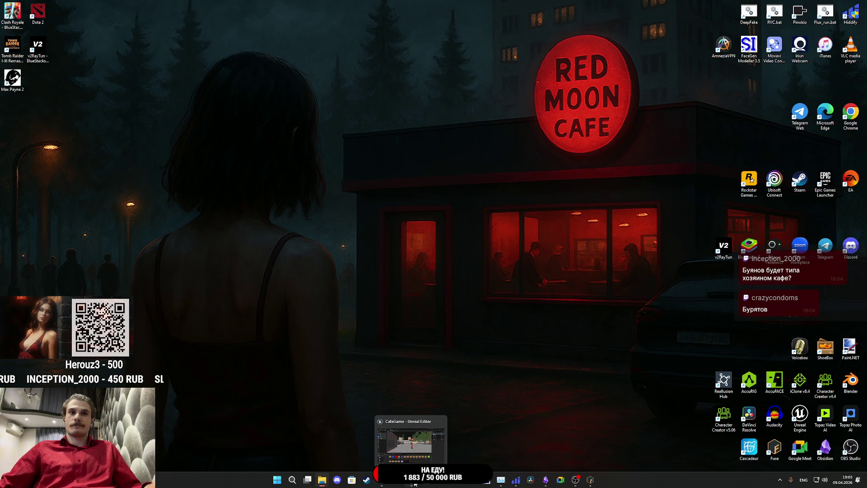
pyautogui.moveTo(387, 483)
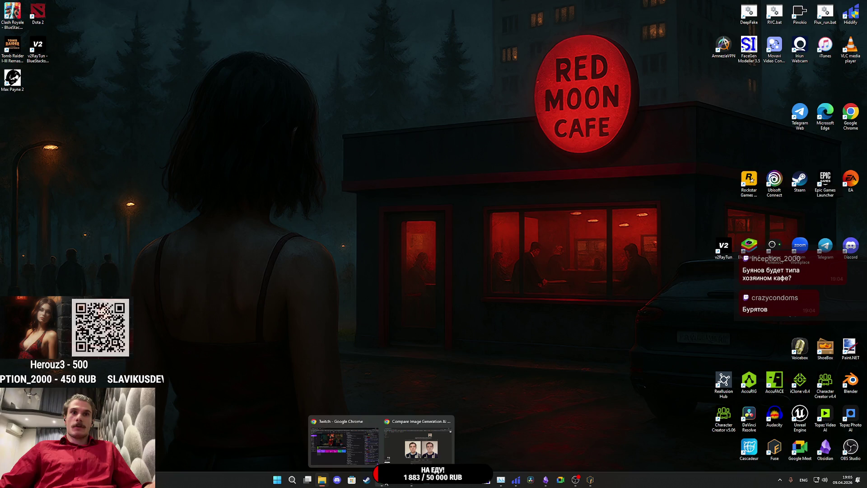
pyautogui.click(418, 440)
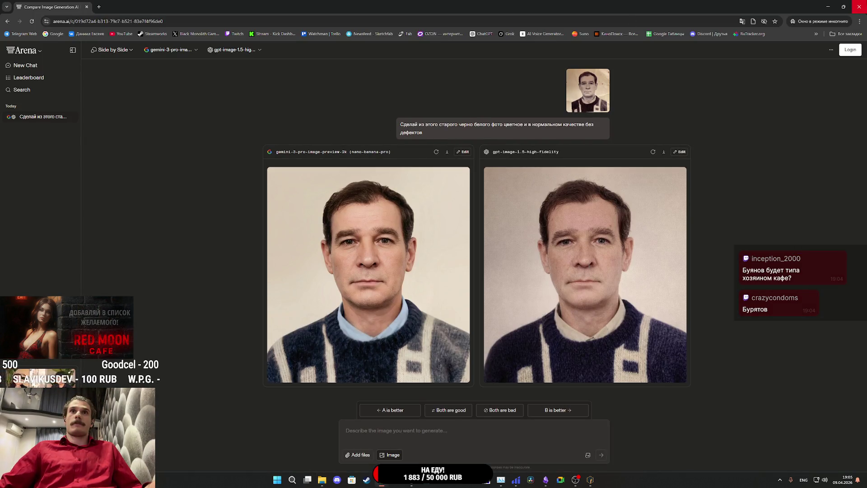
pyautogui.press('super+d')
pyautogui.click(384, 483)
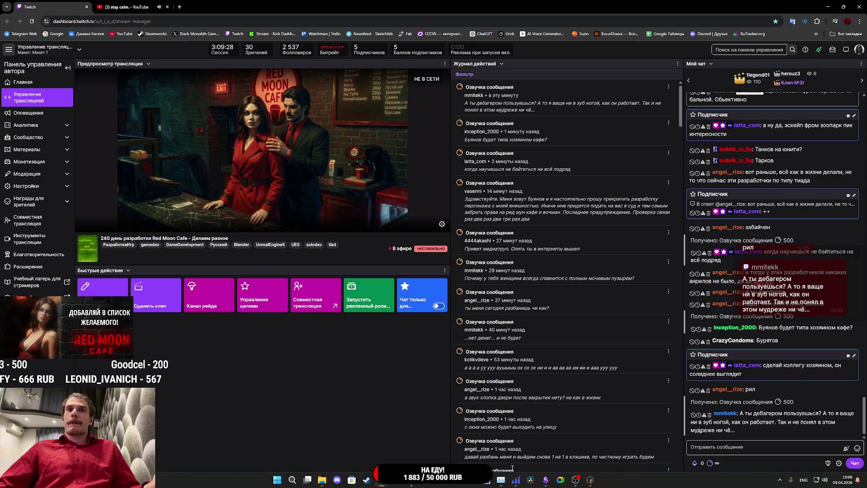
# Minimise the Twitch Stream Manager window to reveal the Red Moon Cafe desktop.
pyautogui.moveTo(544, 484)
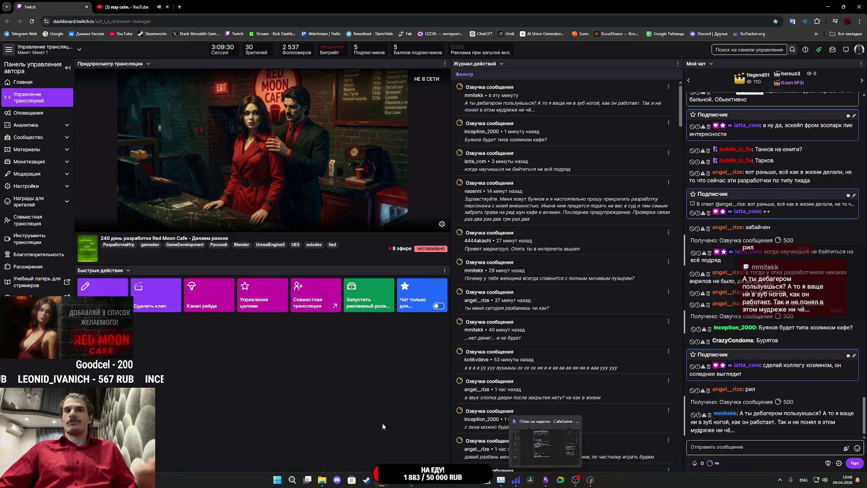
pyautogui.moveTo(410, 479)
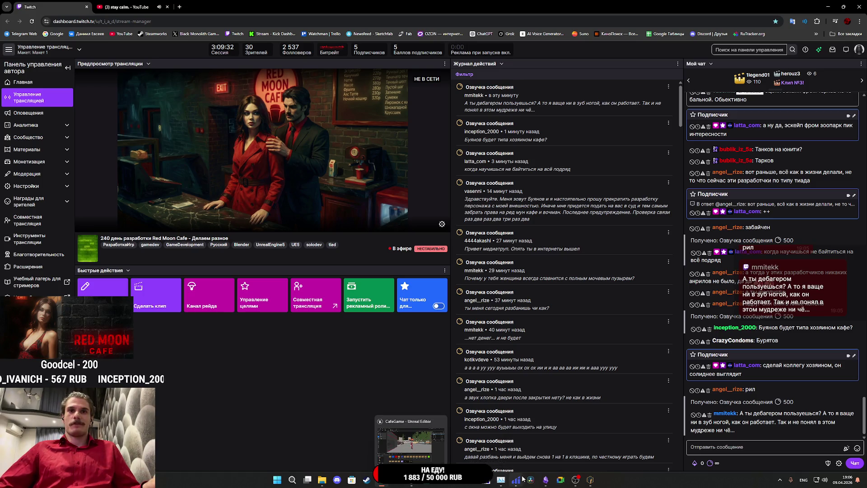
pyautogui.click(826, 5)
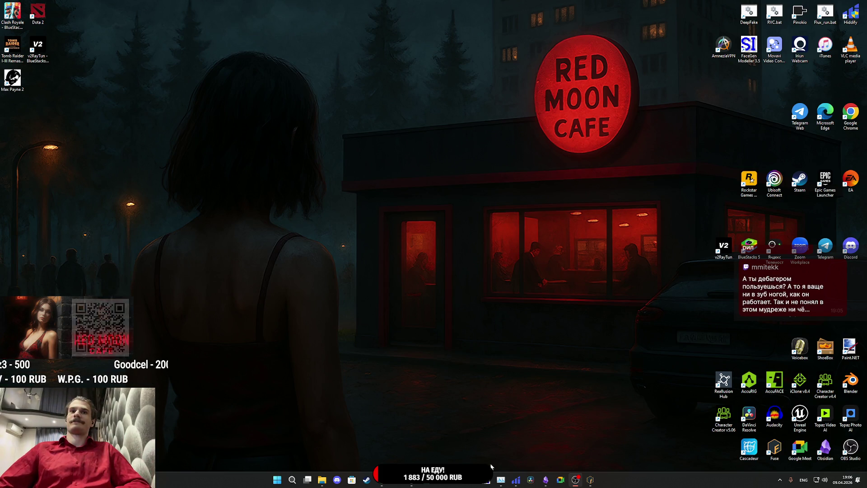
# Launch Blender, delete the default camera, cube and light, and import Buyan.obj as Wavefront OBJ.
pyautogui.doubleClick(861, 384)
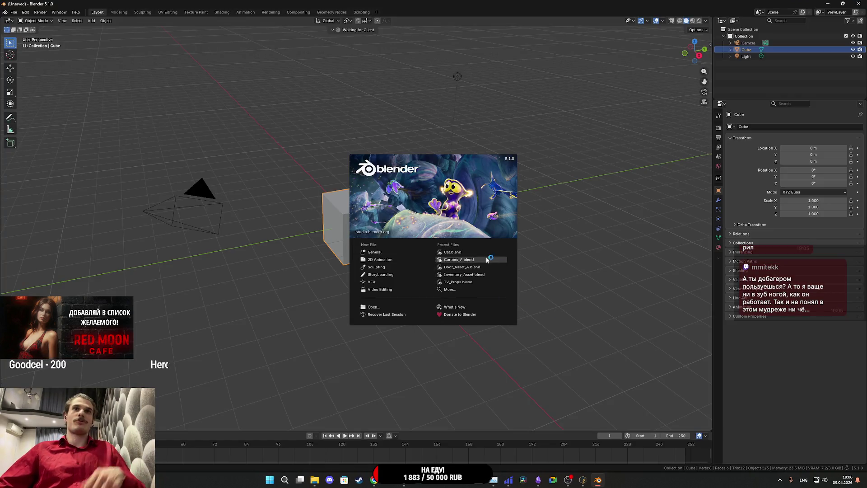
pyautogui.click(601, 302)
pyautogui.moveTo(567, 323)
pyautogui.mouseDown()
pyautogui.moveTo(100, 70)
pyautogui.moveTo(98, 60)
pyautogui.mouseUp()
pyautogui.press('Delete')
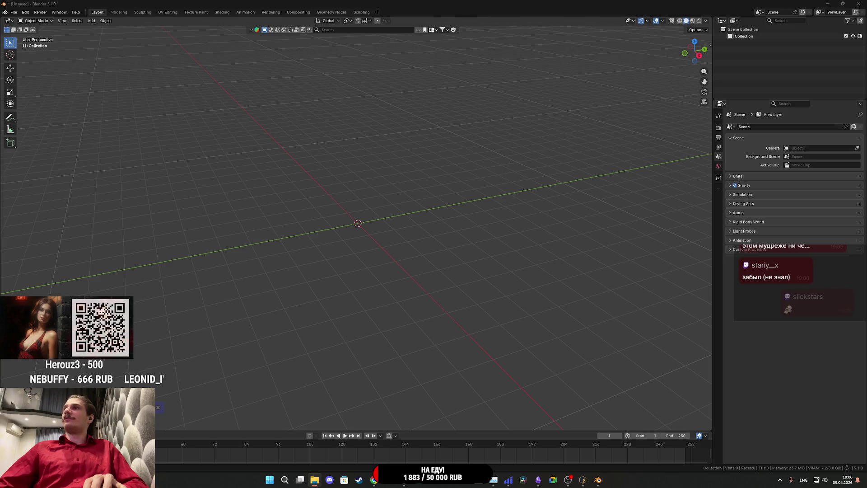
pyautogui.moveTo(504, 193); pyautogui.dragTo(356, 215)
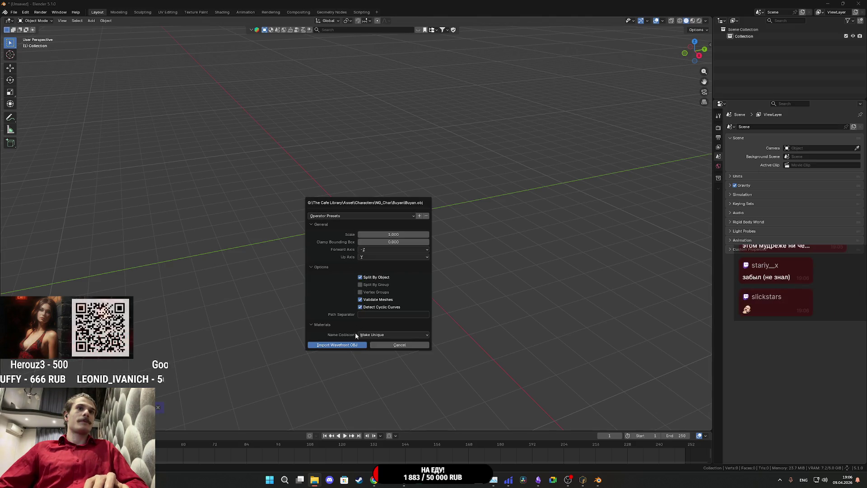
pyautogui.click(352, 346)
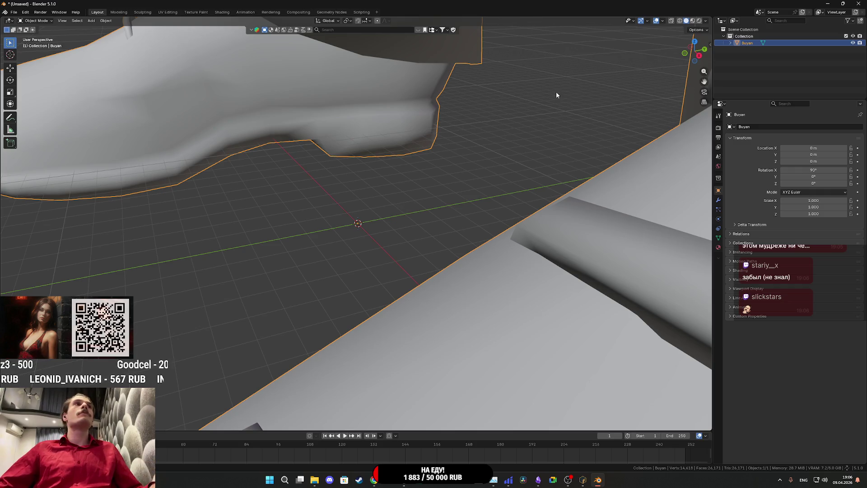
# Show Buyan's transform and dimensions in the sidebar and zoom out to the whole body.
pyautogui.click(711, 43)
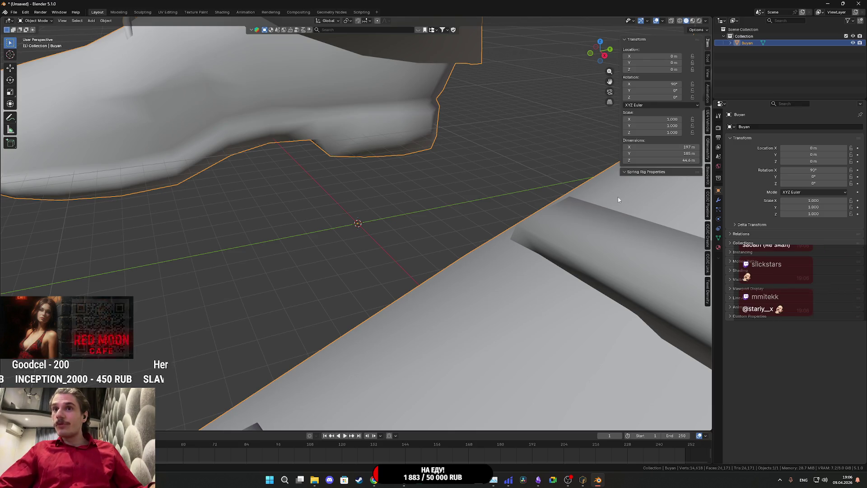
pyautogui.scroll(-8, 556, 205)
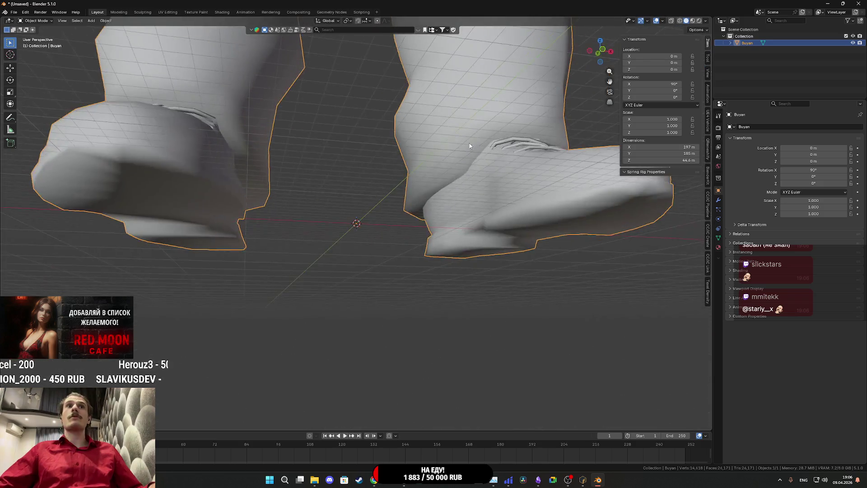
pyautogui.scroll(-5, 464, 267)
pyautogui.scroll(3, 430, 241)
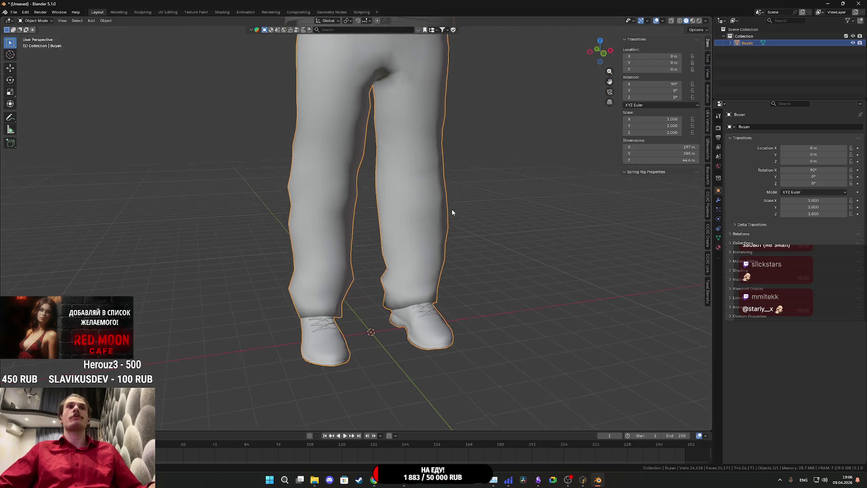
pyautogui.scroll(-5, 400, 307)
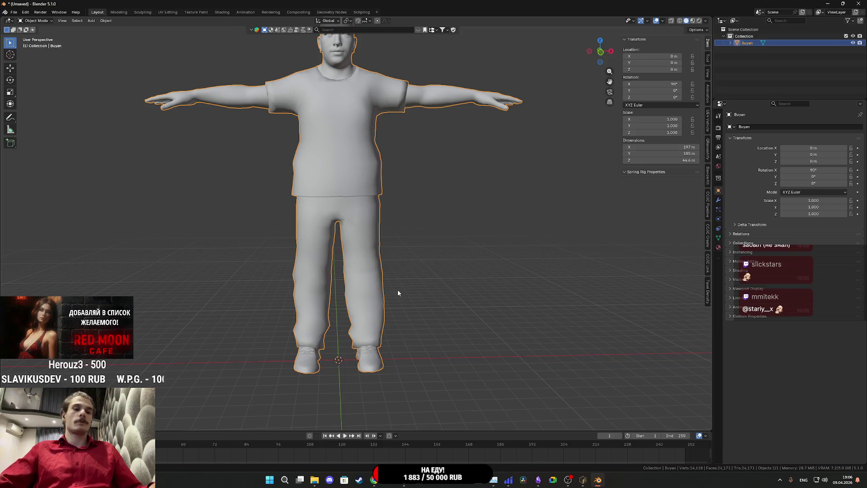
# Scale Buyan by 0.01 with S .01 and orbit to find the shrunken character.
pyautogui.write('s.01')
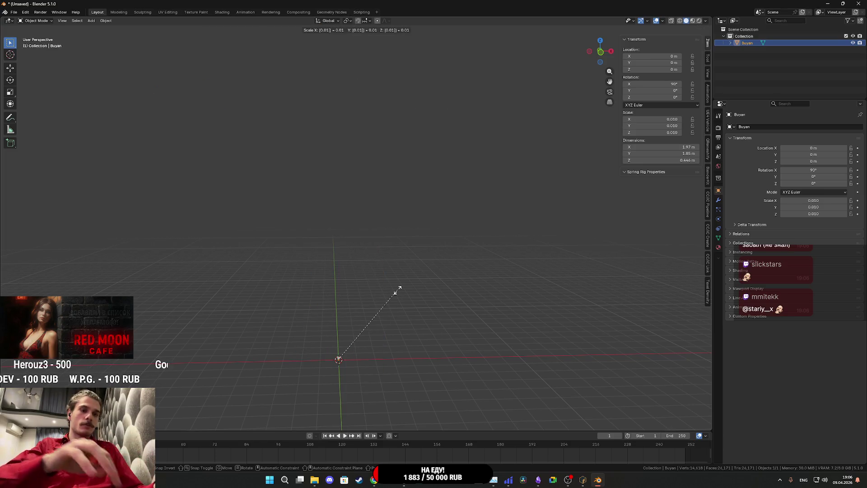
pyautogui.press('Return')
pyautogui.scroll(5, 389, 343)
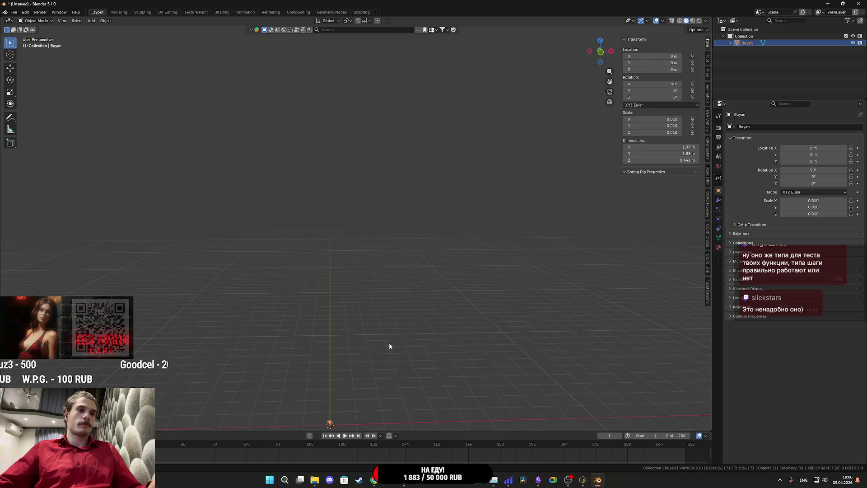
pyautogui.scroll(-3, 389, 346)
pyautogui.moveTo(403, 129)
pyautogui.mouseDown()
pyautogui.moveTo(396, 196)
pyautogui.moveTo(345, 225)
pyautogui.mouseUp()
pyautogui.moveTo(317, 280)
pyautogui.mouseDown()
pyautogui.moveTo(511, 281)
pyautogui.moveTo(508, 226)
pyautogui.mouseUp()
pyautogui.scroll(4, 447, 284)
pyautogui.moveTo(447, 284)
pyautogui.mouseDown()
pyautogui.moveTo(370, 298)
pyautogui.moveTo(397, 281)
pyautogui.moveTo(328, 256)
pyautogui.moveTo(437, 285)
pyautogui.moveTo(362, 241)
pyautogui.moveTo(467, 258)
pyautogui.moveTo(395, 255)
pyautogui.mouseUp()
# Orbit around the small character from front, side and back, then enter Edit Mode.
pyautogui.scroll(3, 363, 244)
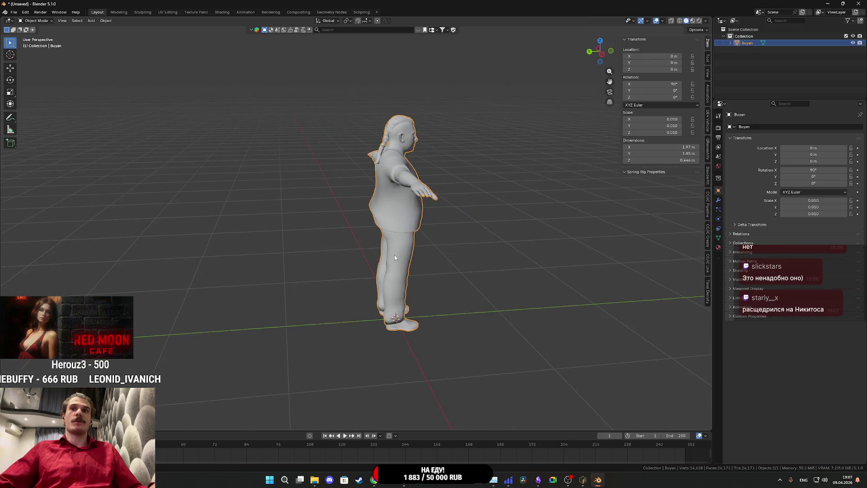
pyautogui.scroll(3, 486, 270)
pyautogui.moveTo(486, 270)
pyautogui.mouseDown()
pyautogui.moveTo(266, 266)
pyautogui.moveTo(437, 272)
pyautogui.mouseUp()
pyautogui.scroll(-2, 437, 273)
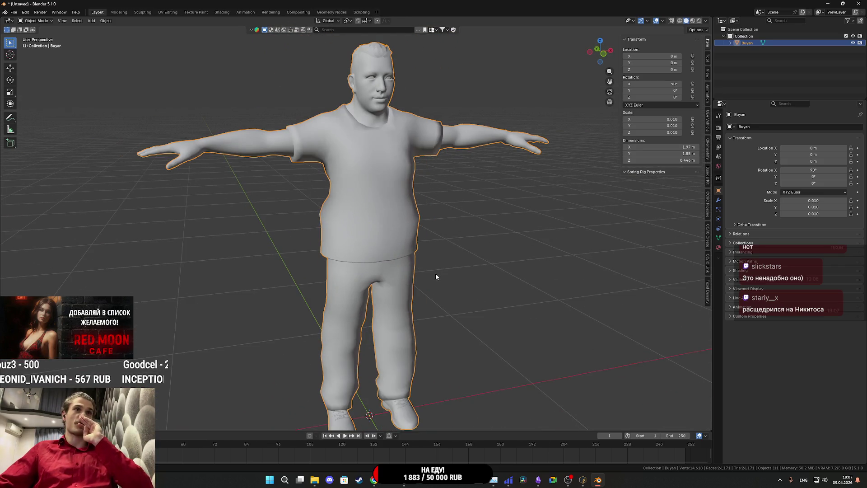
pyautogui.scroll(-2, 360, 233)
pyautogui.scroll(1, 360, 234)
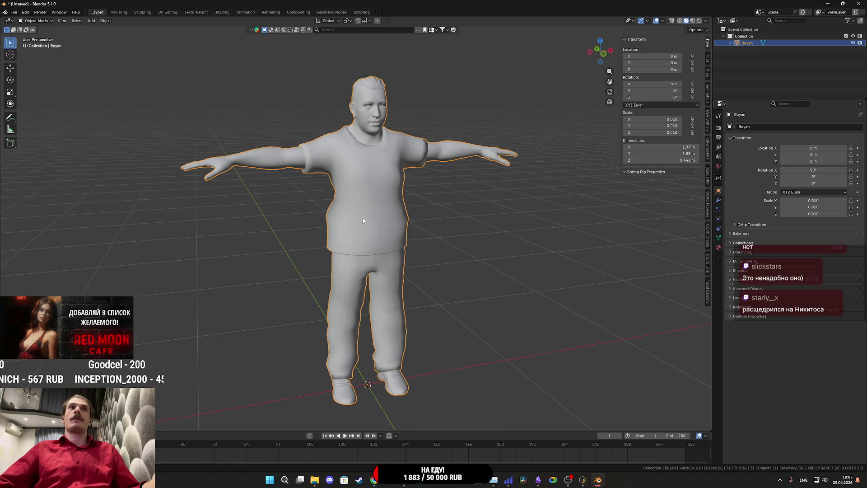
pyautogui.moveTo(366, 212)
pyautogui.mouseDown()
pyautogui.moveTo(482, 215)
pyautogui.moveTo(402, 257)
pyautogui.moveTo(344, 248)
pyautogui.moveTo(401, 292)
pyautogui.moveTo(379, 298)
pyautogui.mouseUp()
pyautogui.scroll(3, 378, 251)
pyautogui.press('Tab')
pyautogui.scroll(4, 344, 248)
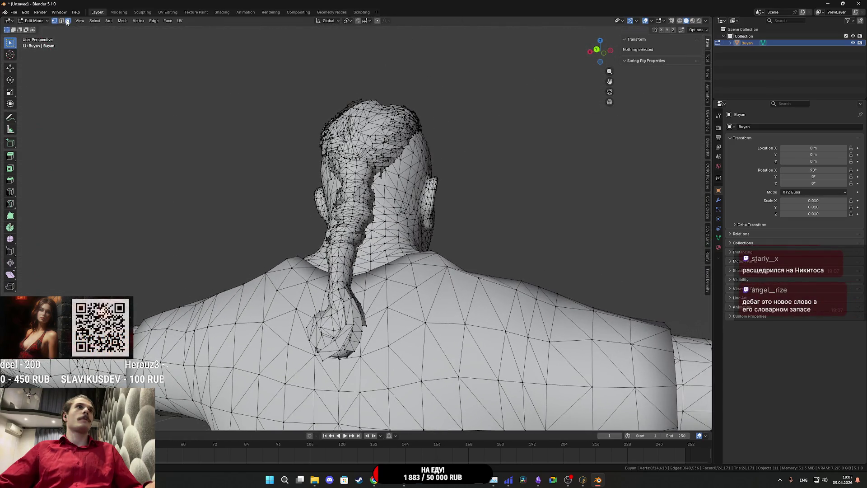
# Select the connected braid mesh and an edge beside it, inspect the head's profile, then exit Edit Mode.
pyautogui.click(343, 210)
pyautogui.press('l')
pyautogui.moveTo(343, 210)
pyautogui.mouseDown()
pyautogui.moveTo(279, 258)
pyautogui.moveTo(384, 242)
pyautogui.moveTo(320, 205)
pyautogui.moveTo(412, 249)
pyautogui.moveTo(152, 79)
pyautogui.mouseUp()
pyautogui.scroll(2, 384, 242)
pyautogui.scroll(2, 320, 206)
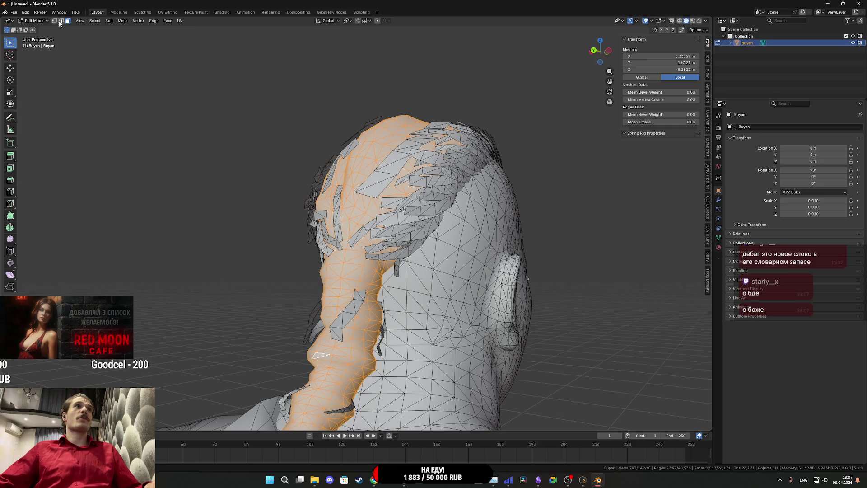
pyautogui.click(354, 250)
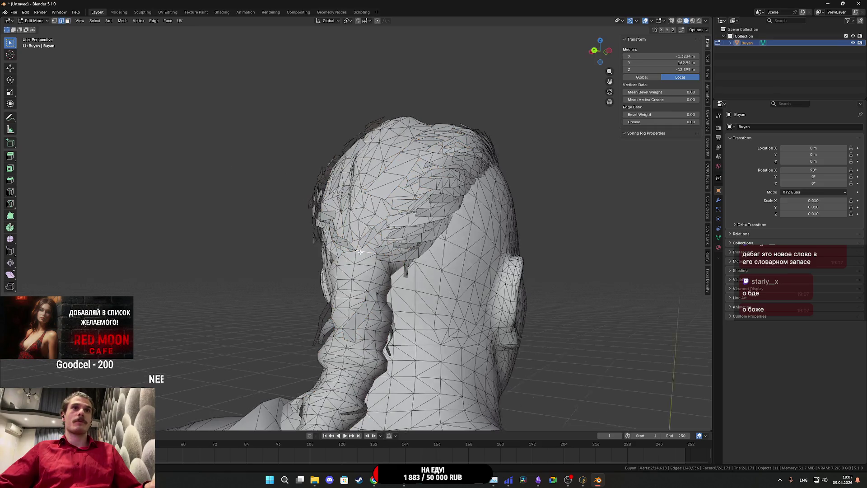
pyautogui.moveTo(368, 293); pyautogui.dragTo(320, 284)
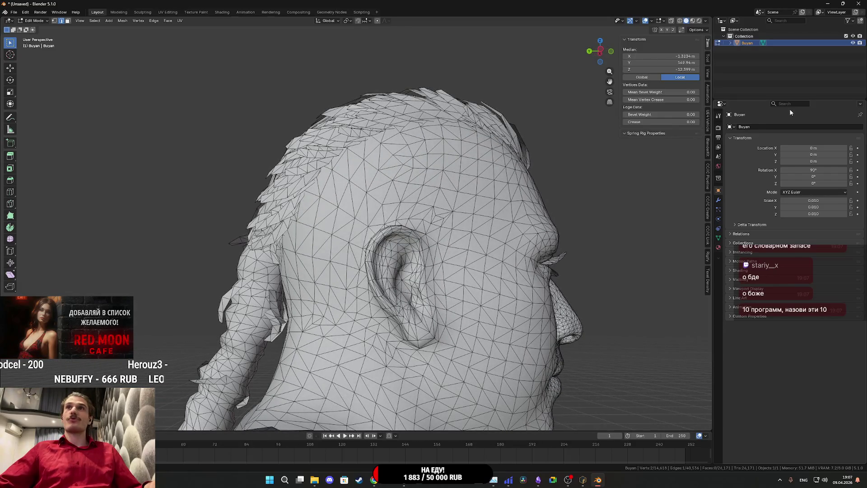
pyautogui.moveTo(497, 226); pyautogui.dragTo(422, 236)
pyautogui.press('Tab')
pyautogui.scroll(-3, 446, 226)
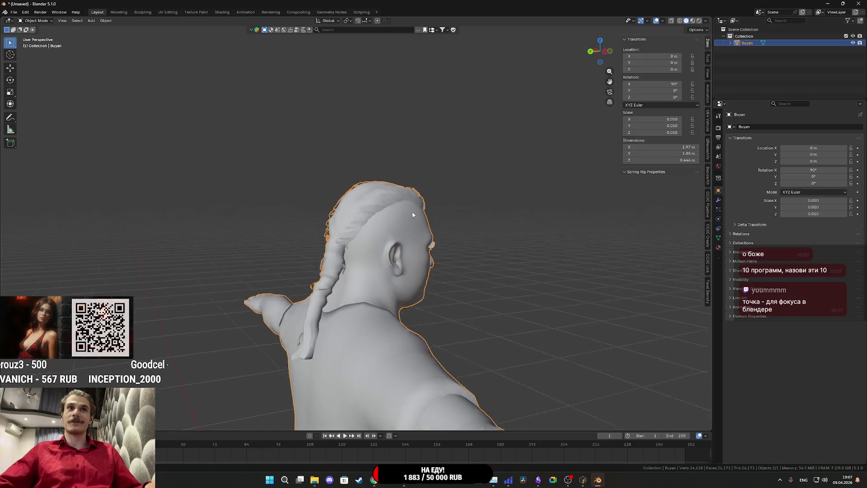
# Re-enter Edit Mode to inspect the head and braid from below, then return to Object Mode.
pyautogui.press('Tab')
pyautogui.scroll(2, 375, 233)
pyautogui.scroll(2, 375, 233)
pyautogui.moveTo(375, 232)
pyautogui.mouseDown()
pyautogui.moveTo(480, 199)
pyautogui.moveTo(491, 229)
pyautogui.moveTo(260, 227)
pyautogui.moveTo(332, 257)
pyautogui.moveTo(316, 271)
pyautogui.moveTo(372, 272)
pyautogui.moveTo(346, 245)
pyautogui.moveTo(411, 238)
pyautogui.mouseUp()
pyautogui.scroll(4, 260, 226)
pyautogui.scroll(-2, 259, 226)
pyautogui.scroll(-3, 344, 237)
pyautogui.scroll(-5, 343, 238)
pyautogui.press('Tab')
pyautogui.scroll(1, 330, 281)
pyautogui.scroll(1, 411, 238)
pyautogui.scroll(4, 389, 209)
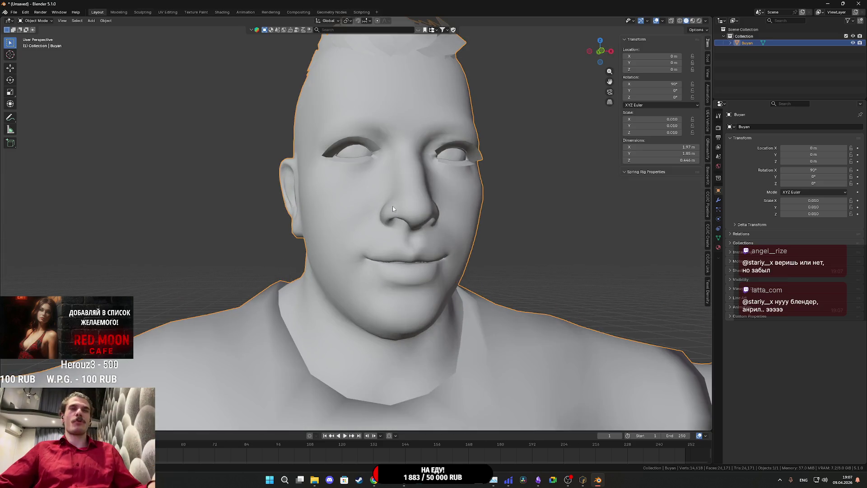
# In face select mode, select the eyelid strips around both eyes and delete those faces.
pyautogui.press('Tab')
pyautogui.click(66, 21)
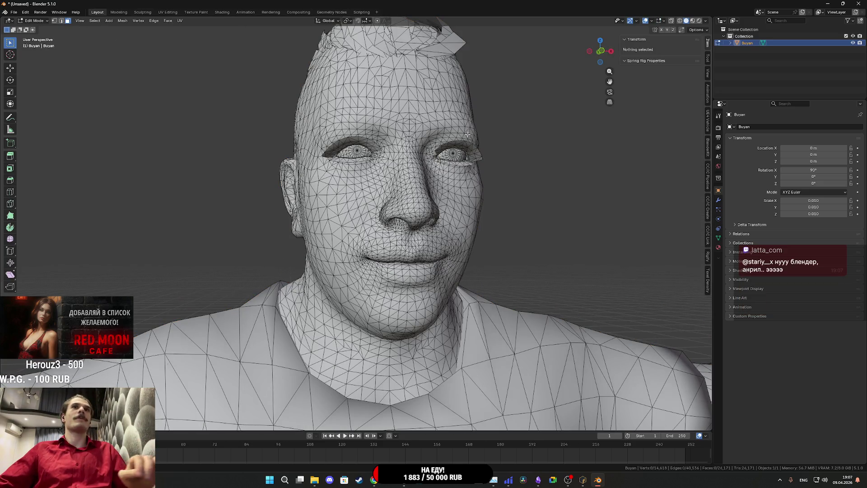
pyautogui.press('l')
pyautogui.scroll(-2, 471, 161)
pyautogui.press('l')
pyautogui.press('l')
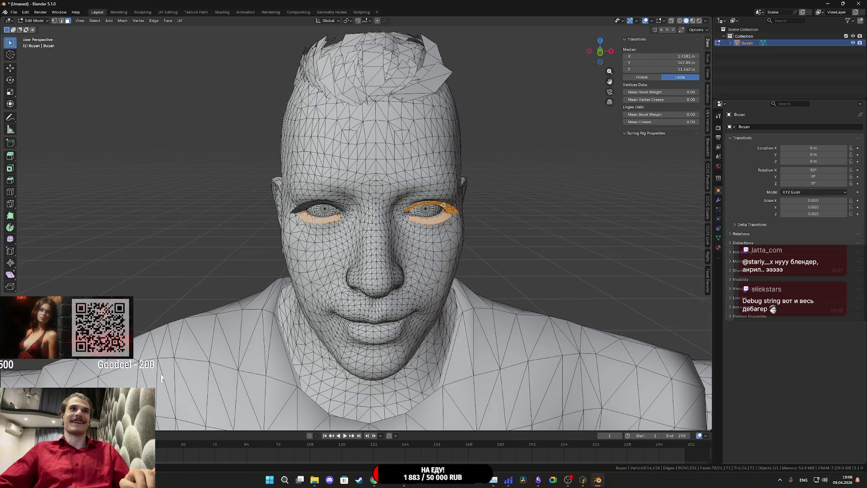
pyautogui.press('l')
pyautogui.press('x')
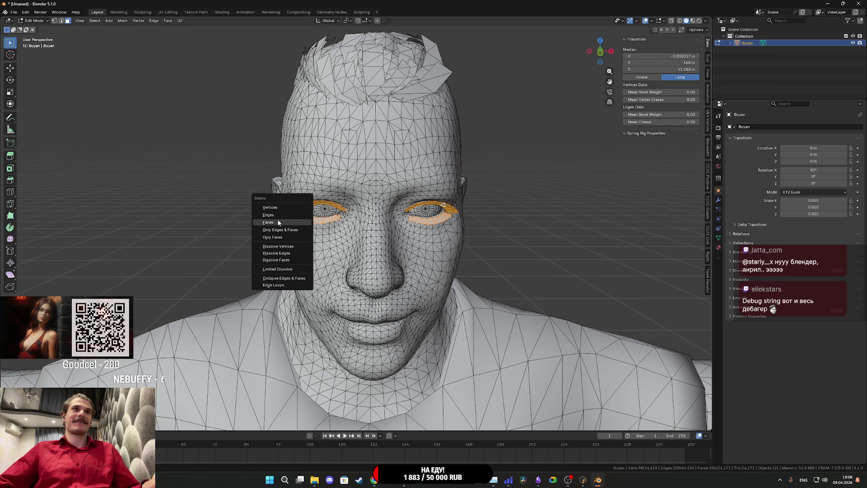
pyautogui.click(278, 224)
# Return Buyan to Object Mode and zoom out to view the whole character.
pyautogui.scroll(-4, 370, 202)
pyautogui.press('Tab')
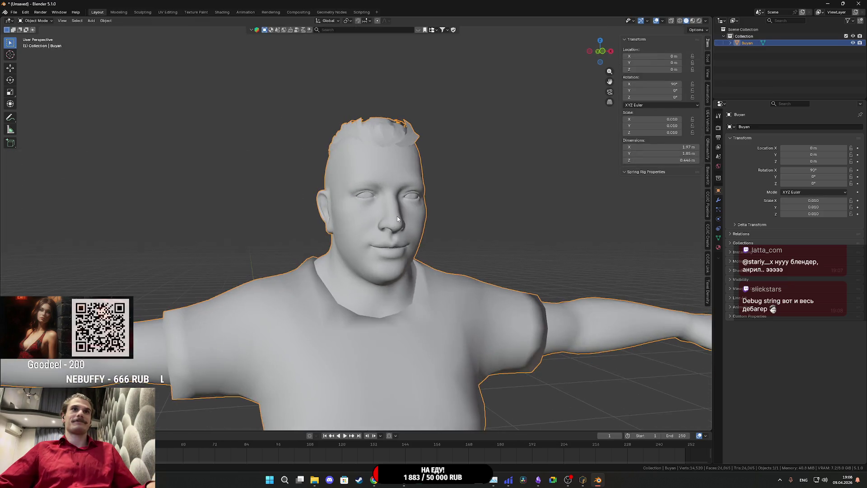
pyautogui.scroll(-3, 402, 221)
pyautogui.scroll(-4, 401, 225)
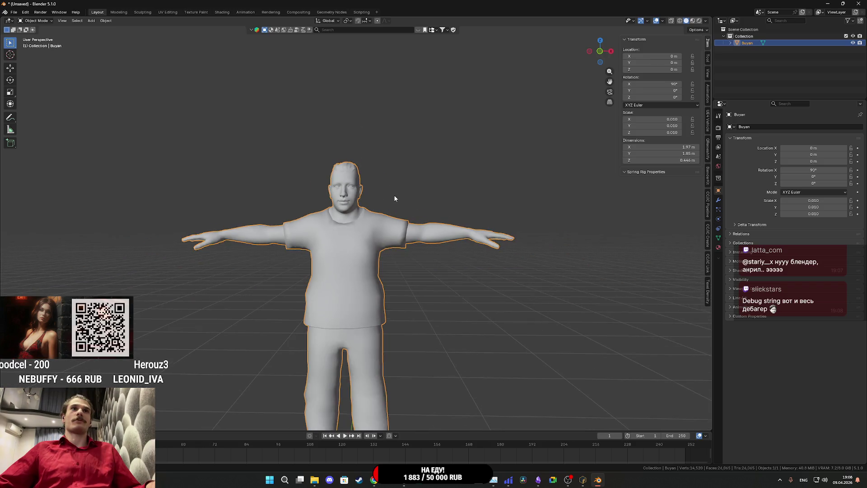
# Keep the viewport in solid shading and name the second material slot Cloth.
pyautogui.press('z')
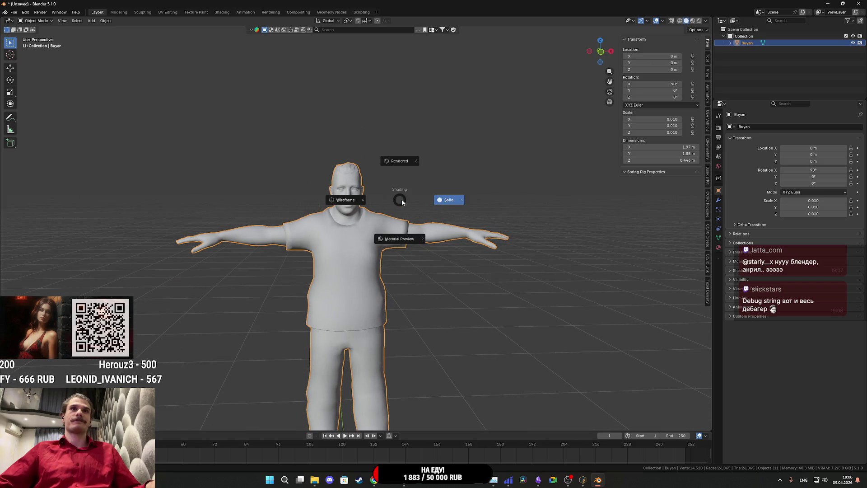
pyautogui.click(402, 202)
pyautogui.click(718, 247)
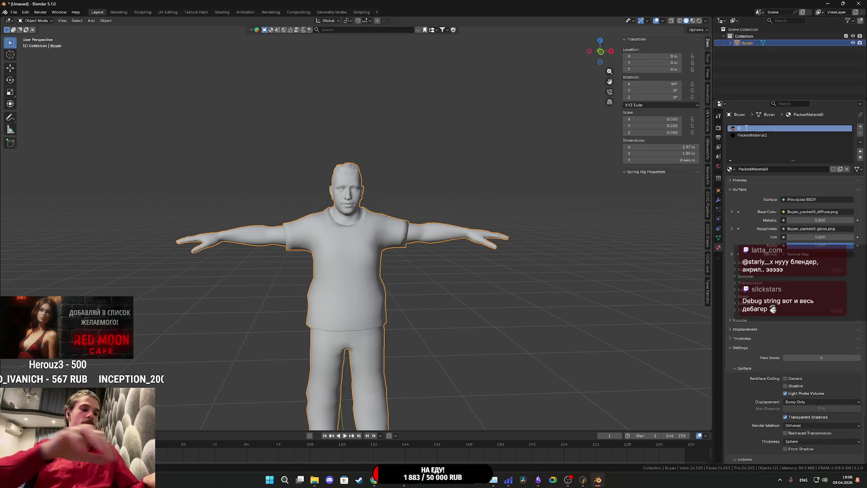
pyautogui.click(750, 136)
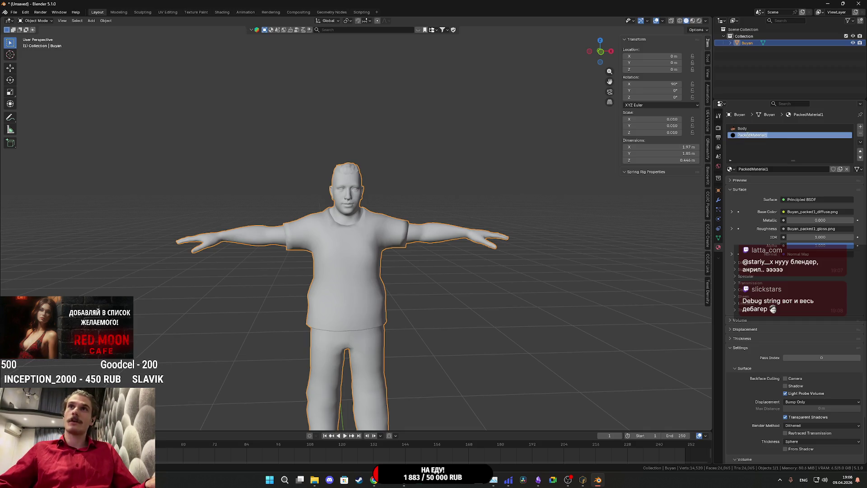
pyautogui.write('Cloth')
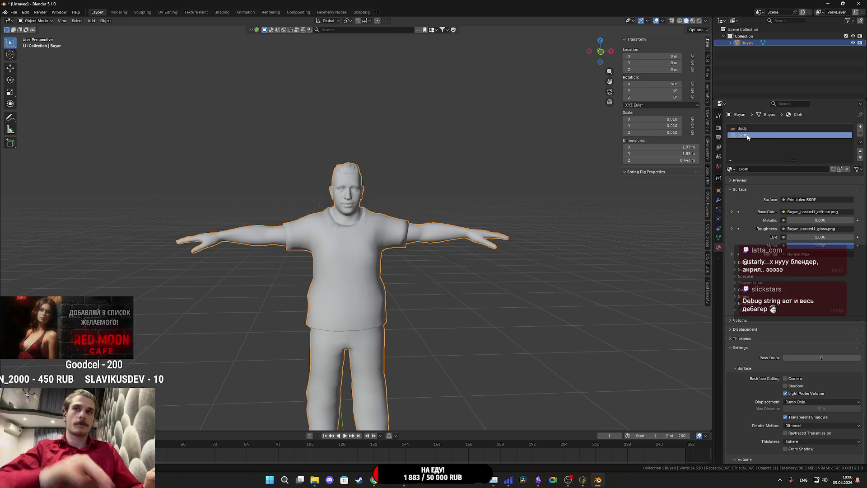
pyautogui.scroll(-3, 414, 265)
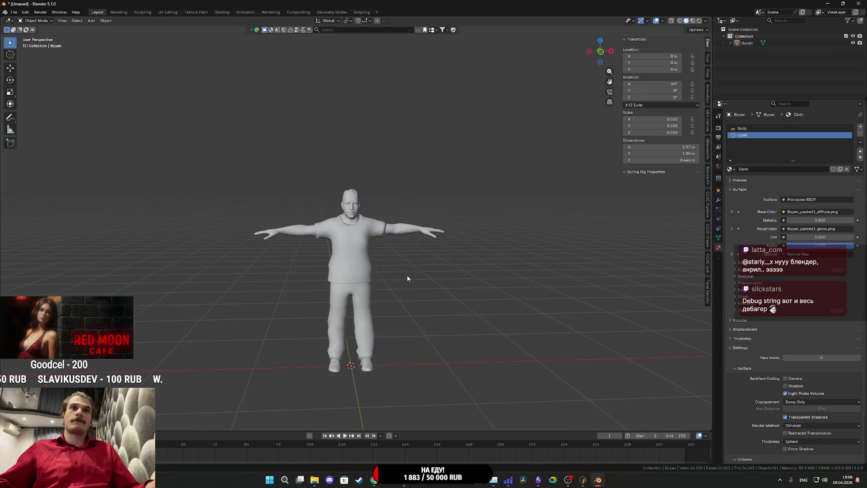
# Apply all transforms to Buyan so its scale is 1 and rotation 0°.
pyautogui.click(106, 21)
pyautogui.moveTo(138, 38)
pyautogui.moveTo(119, 56)
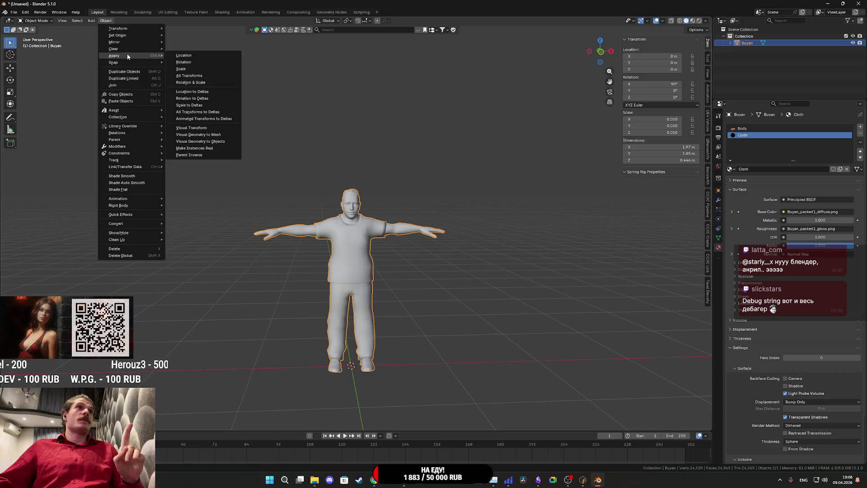
pyautogui.click(192, 76)
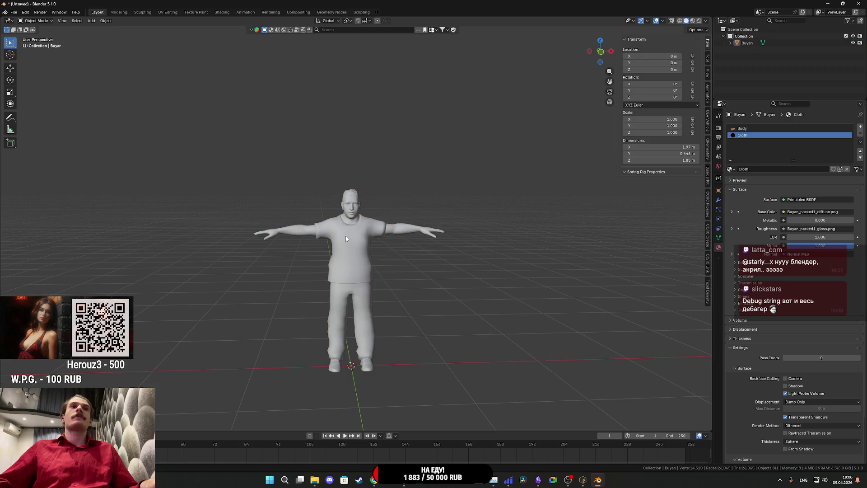
pyautogui.click(13, 12)
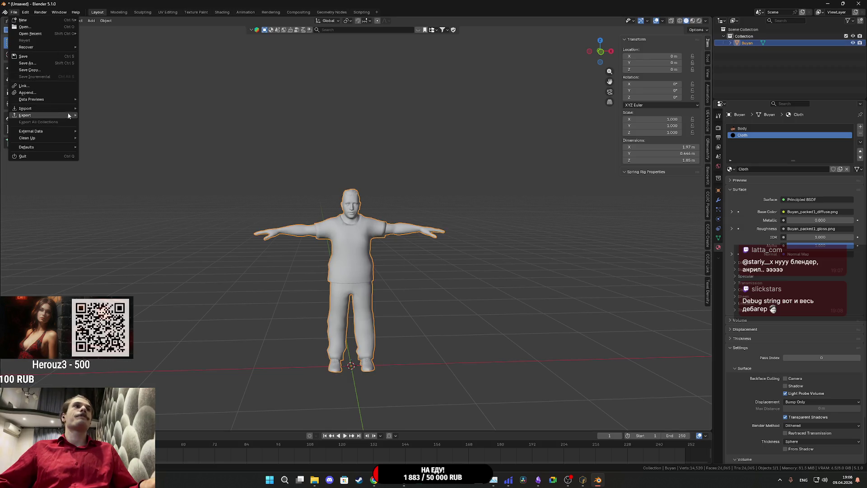
# Set up an FBX export limited to the selected Armature and Mesh objects.
pyautogui.moveTo(69, 115)
pyautogui.click(104, 173)
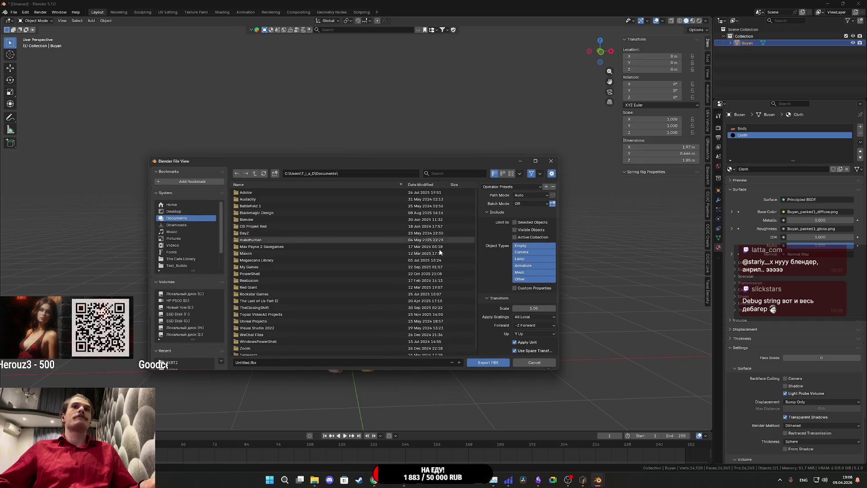
pyautogui.click(524, 272)
pyautogui.keyDown('shift'); pyautogui.click(524, 265); pyautogui.keyUp('shift')
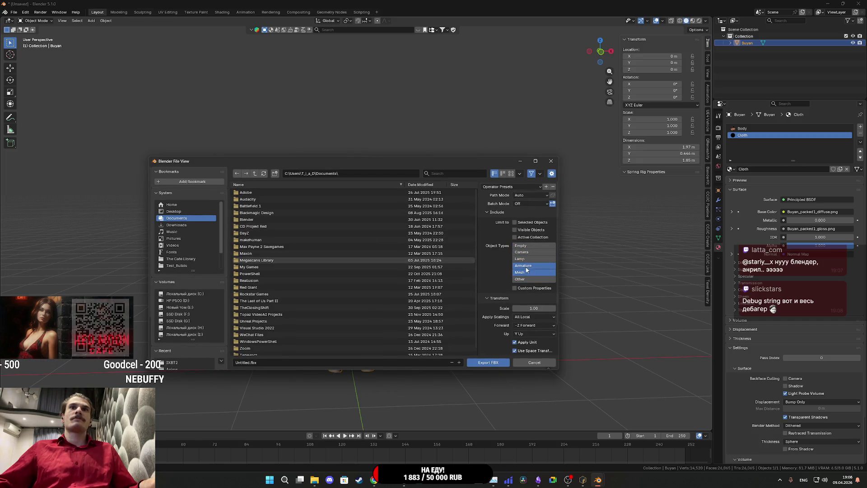
pyautogui.click(515, 222)
pyautogui.scroll(-2, 497, 323)
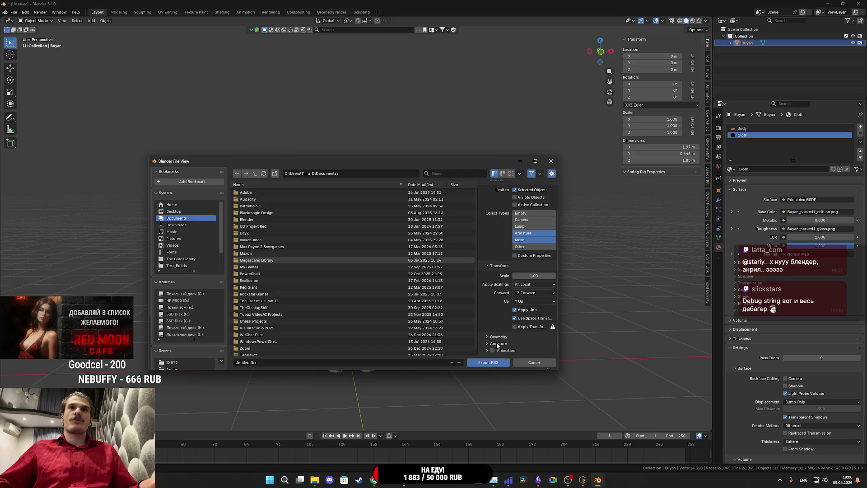
pyautogui.click(497, 343)
pyautogui.scroll(-3, 497, 343)
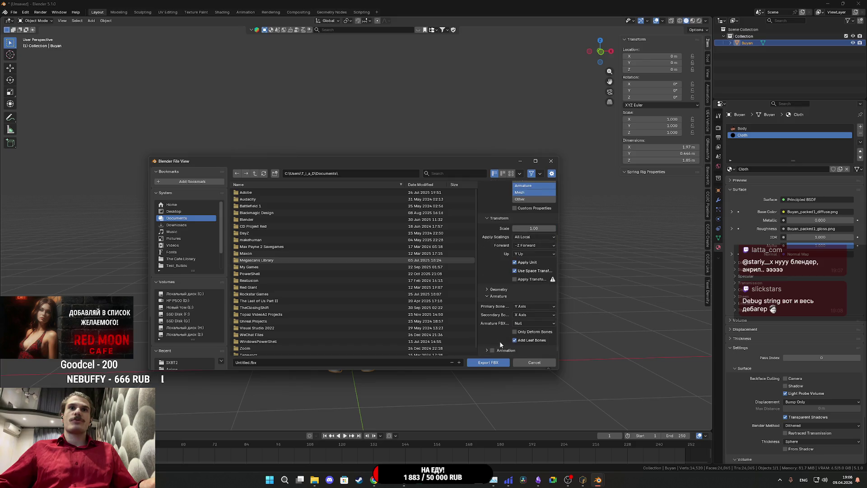
# Export the FBX as Buyan_M into the NG_Char\Buyan folder and minimise Blender.
pyautogui.click(174, 321)
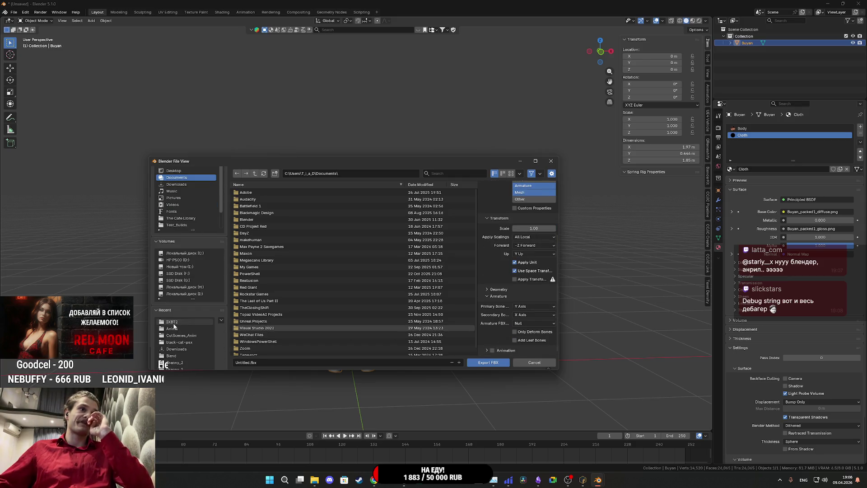
pyautogui.click(255, 175)
pyautogui.doubleClick(248, 192)
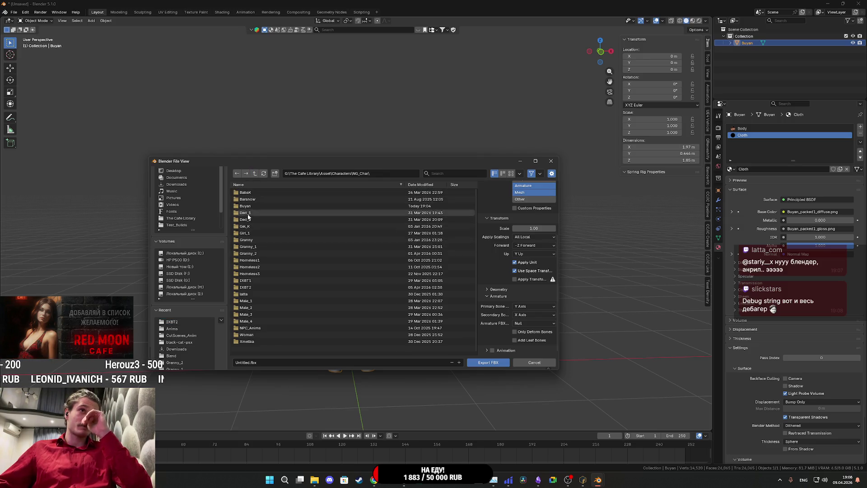
pyautogui.doubleClick(253, 207)
pyautogui.click(264, 362)
pyautogui.write('Bu')
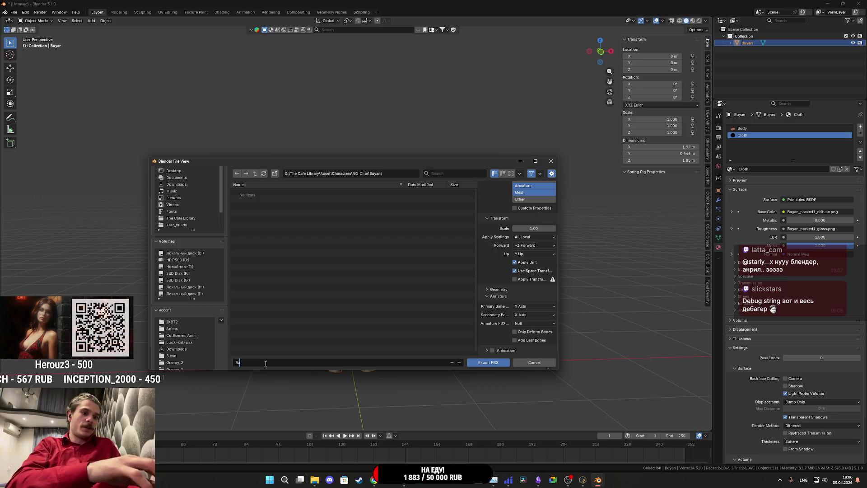
pyautogui.write('yan_M')
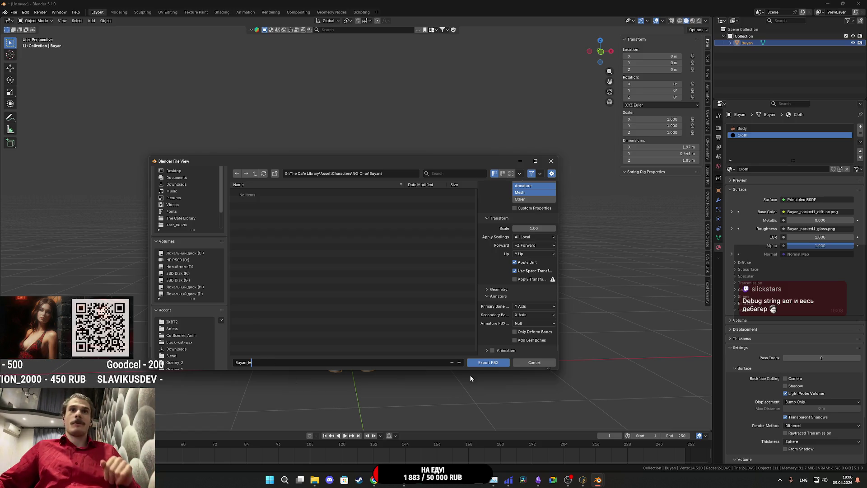
pyautogui.click(498, 362)
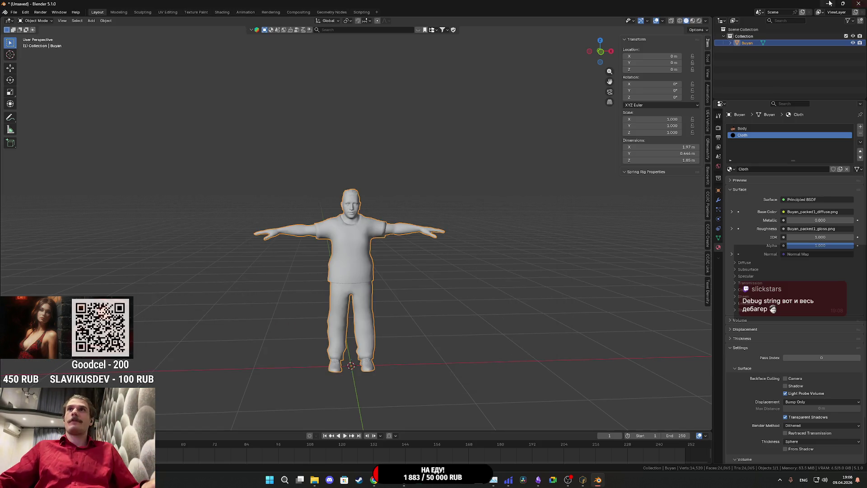
pyautogui.click(829, 4)
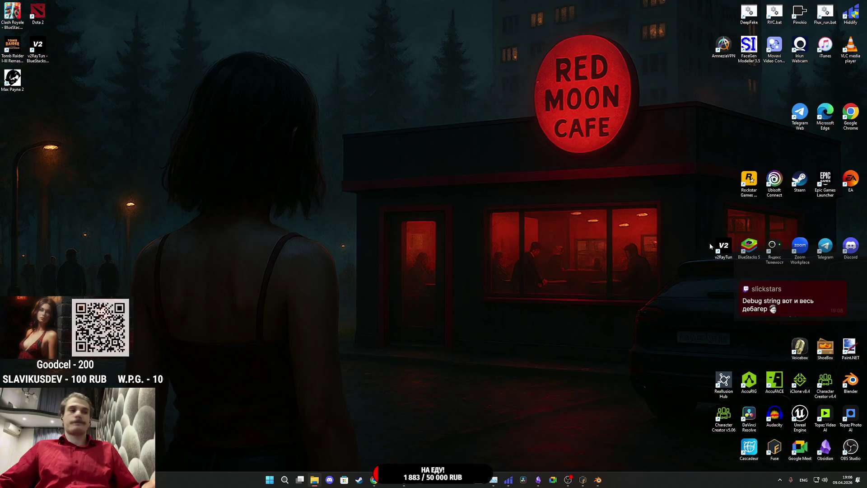
# Launch Substance 3D Painter and create a new project from Buyan_M.fbx.
pyautogui.click(453, 484)
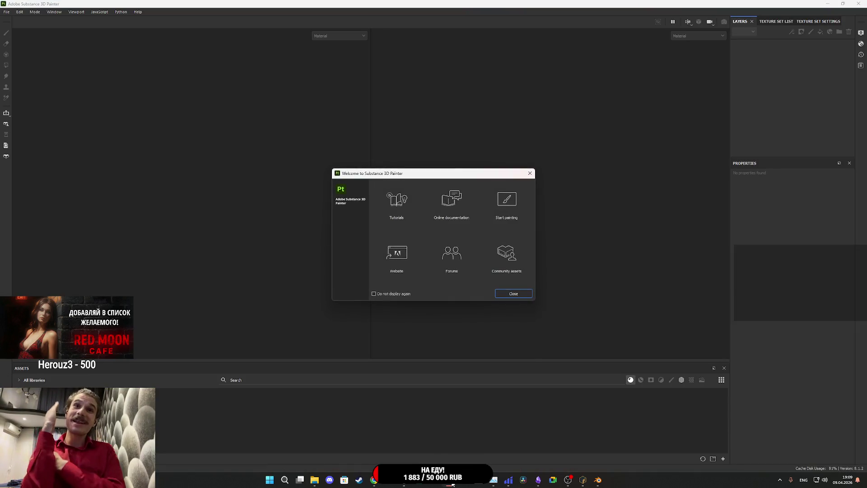
pyautogui.click(530, 173)
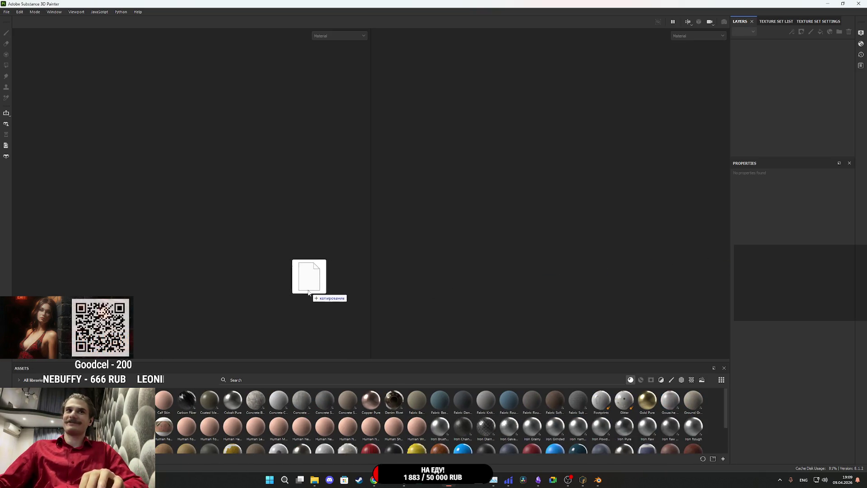
pyautogui.moveTo(310, 271); pyautogui.dragTo(321, 289)
pyautogui.click(462, 331)
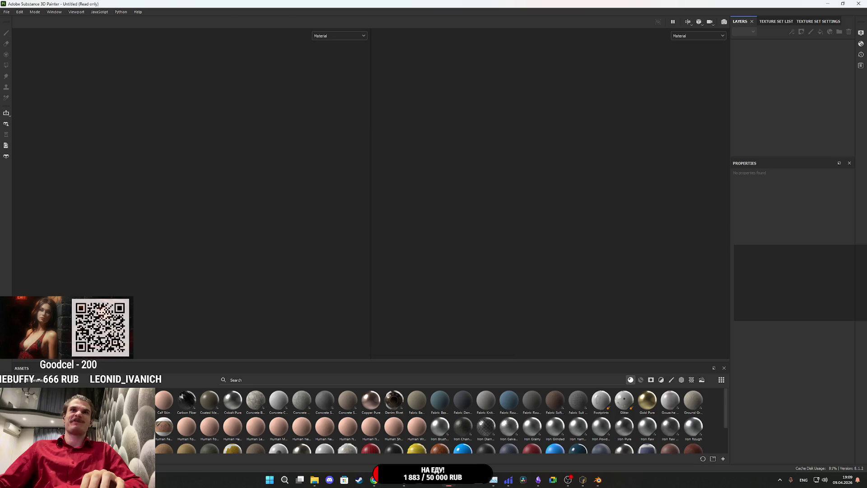
pyautogui.scroll(3, 284, 208)
pyautogui.scroll(-2, 300, 143)
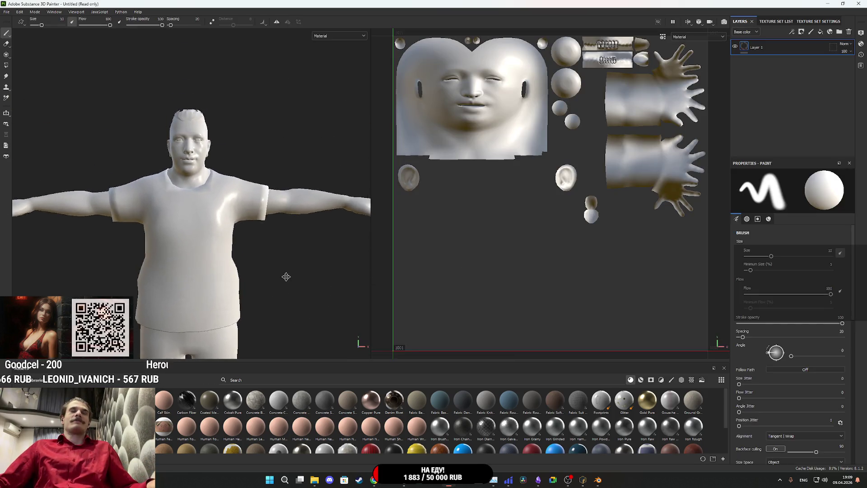
# Zoom over the Buyan model and its UV layout, then switch to the Obsidian weekly task notes.
pyautogui.scroll(3, 289, 277)
pyautogui.scroll(-1, 332, 282)
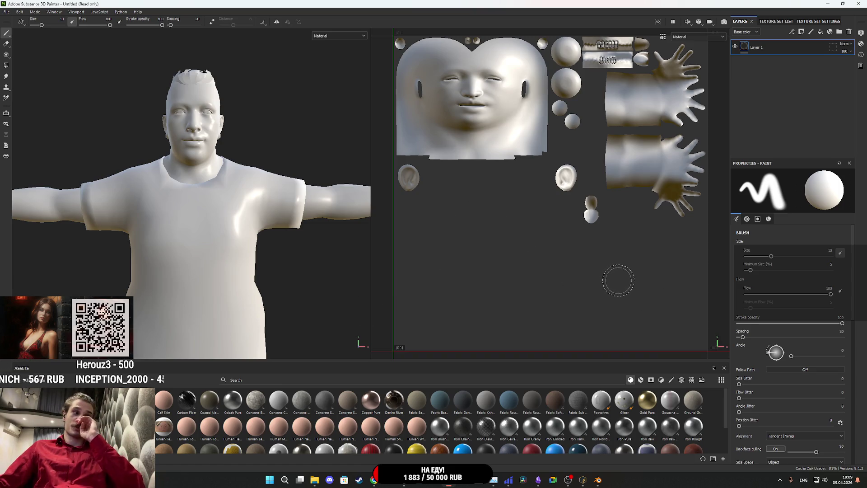
pyautogui.scroll(1, 641, 280)
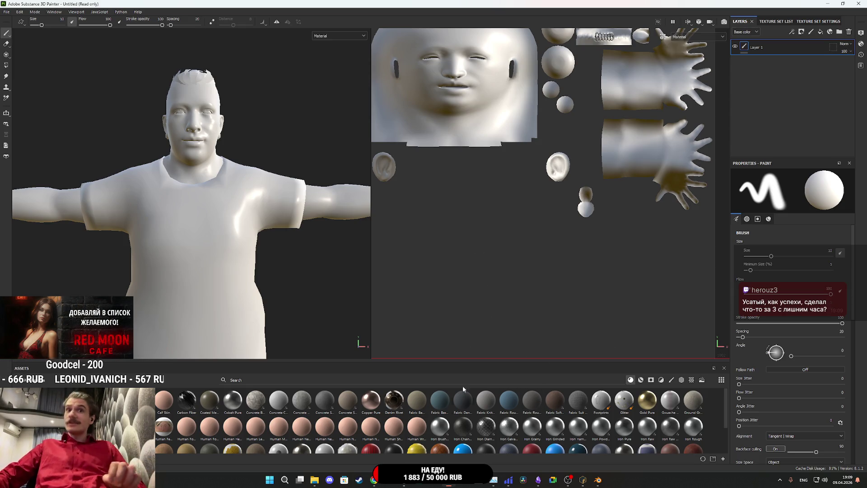
pyautogui.moveTo(538, 479)
pyautogui.click(517, 466)
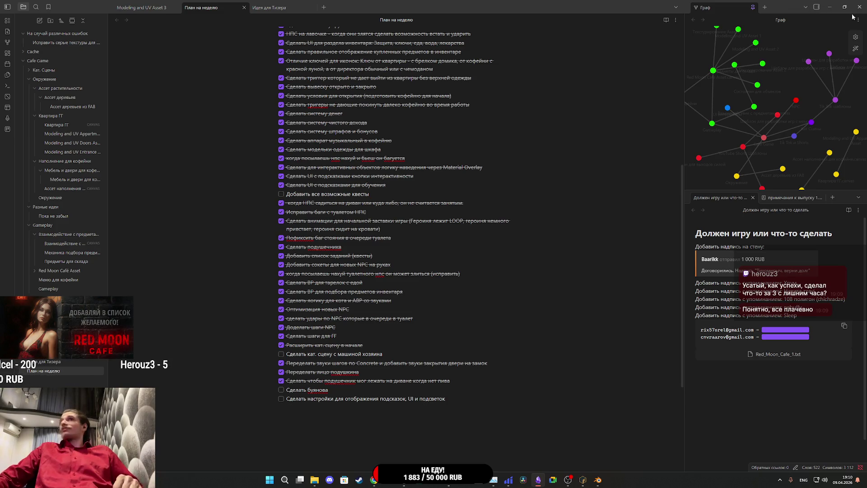
# Minimize the Obsidian weekly plan notes to reveal the Buyan project in Substance 3D Painter.
pyautogui.click(831, 7)
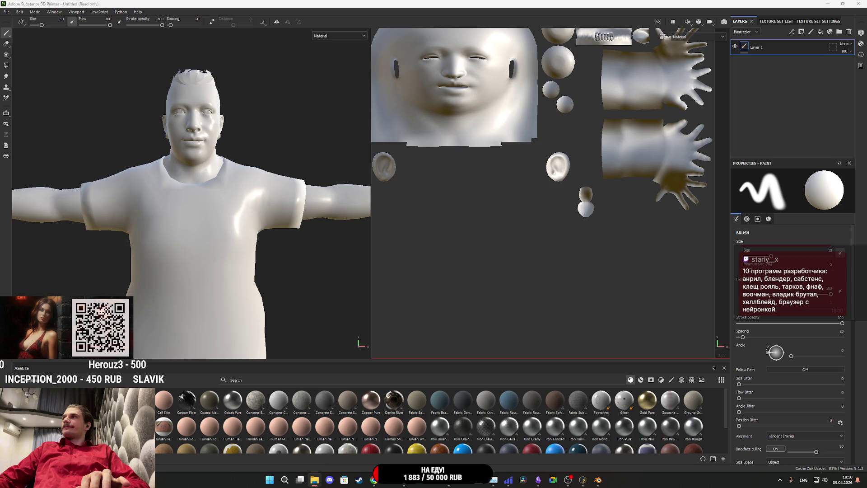
# Import the three Buyan_packed diffuse and normal PNGs as textures into the 'Untitled' project.
pyautogui.moveTo(732, 357); pyautogui.dragTo(584, 412)
pyautogui.click(520, 171)
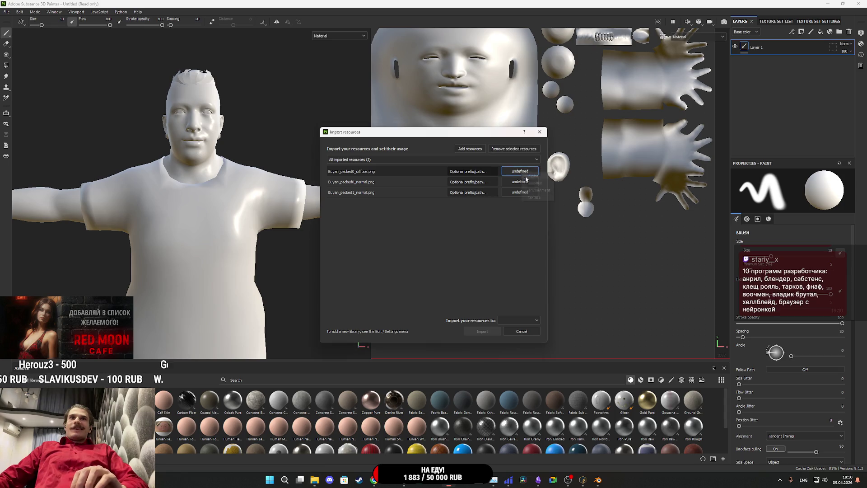
pyautogui.click(520, 182)
pyautogui.click(520, 182)
pyautogui.click(531, 208)
pyautogui.click(521, 193)
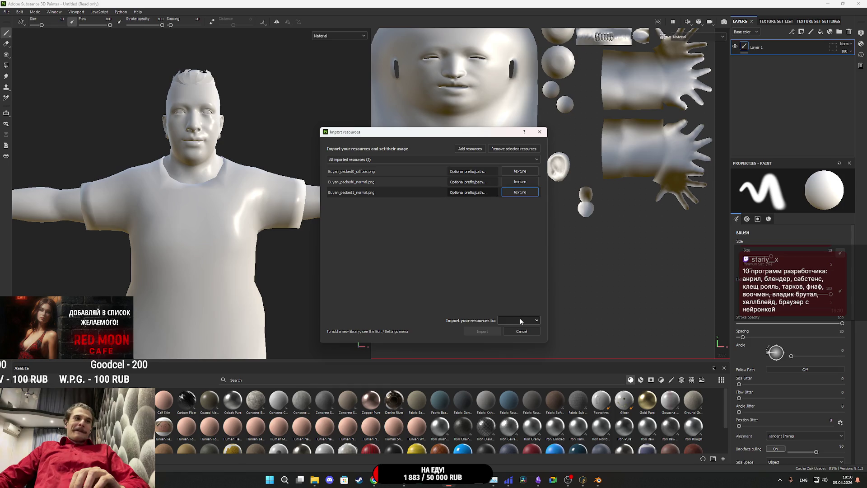
pyautogui.click(519, 320)
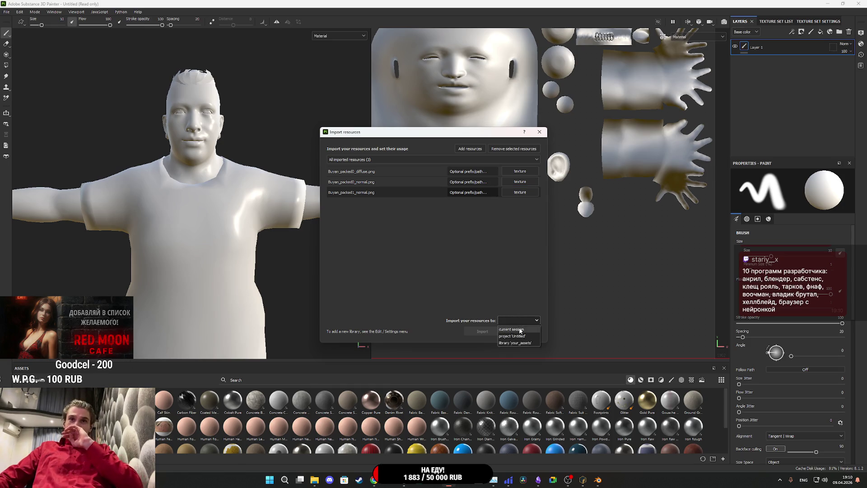
pyautogui.click(524, 336)
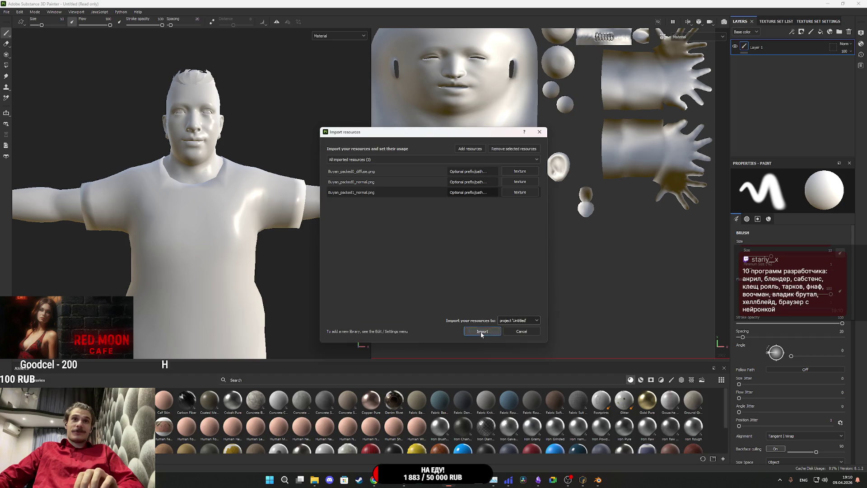
pyautogui.click(482, 332)
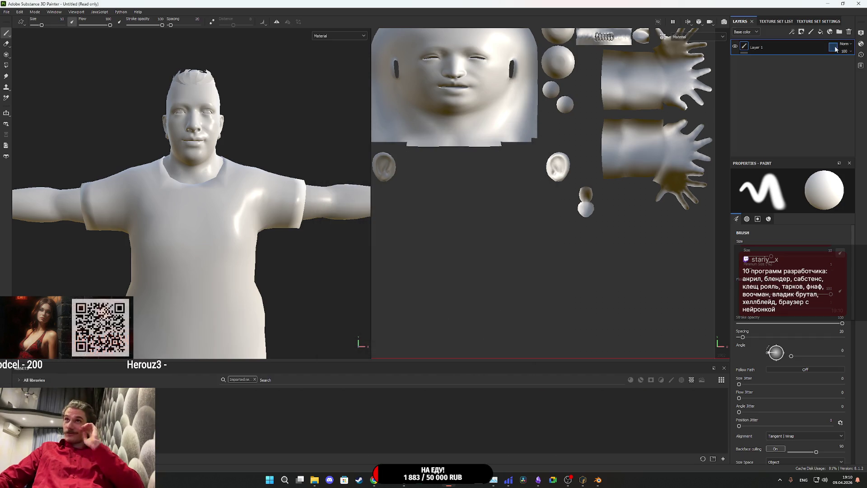
# Select the Body texture set and delete its empty Layer 1.
pyautogui.click(776, 21)
pyautogui.click(759, 60)
pyautogui.click(747, 42)
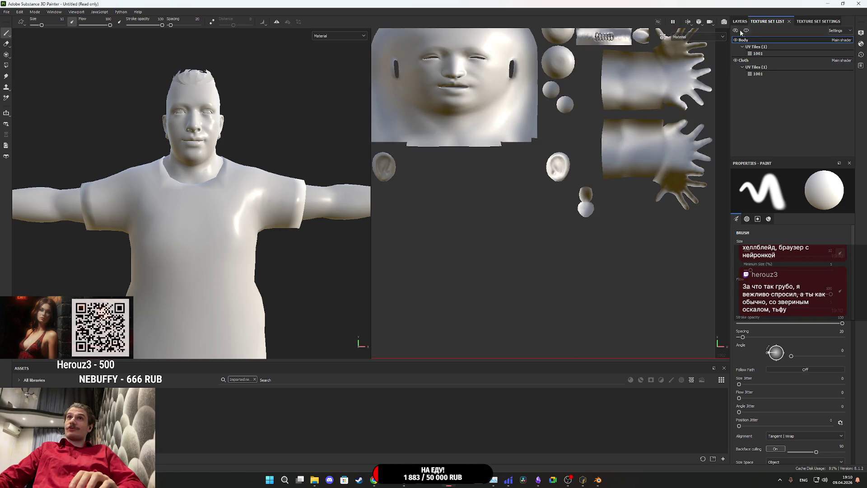
pyautogui.click(740, 21)
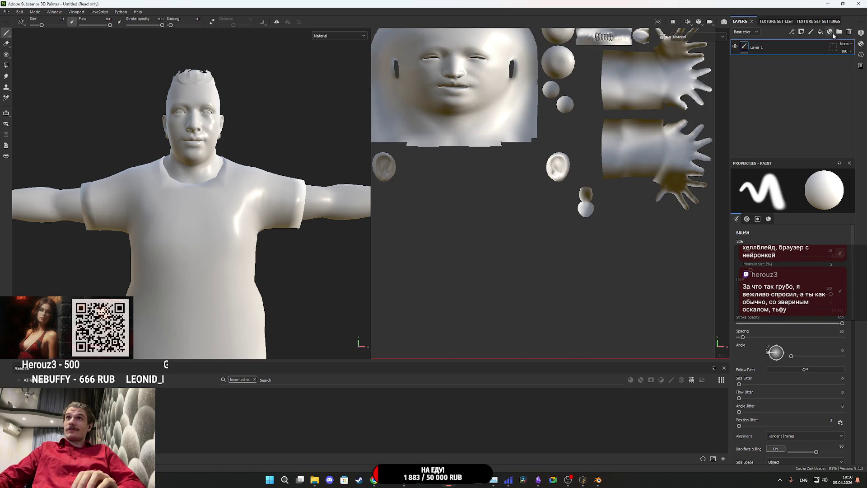
pyautogui.click(849, 33)
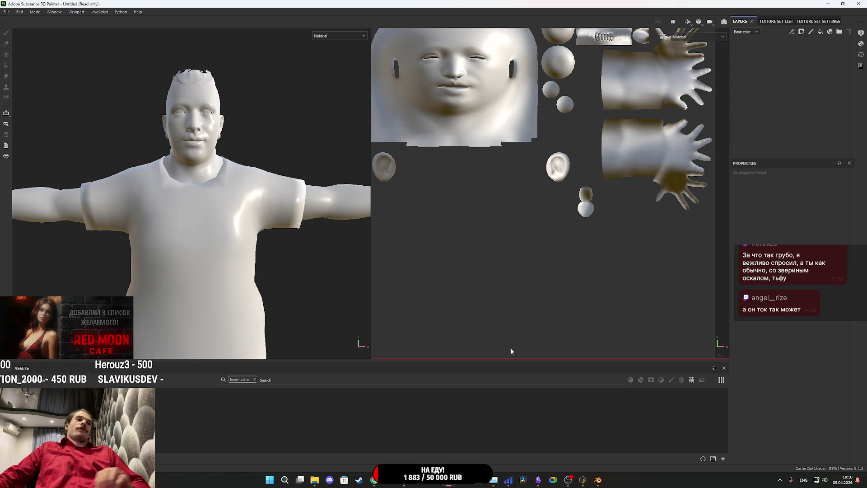
# Add a fill layer with metallic off and Buyan_packed0_diffuse as base colour.
pyautogui.click(821, 32)
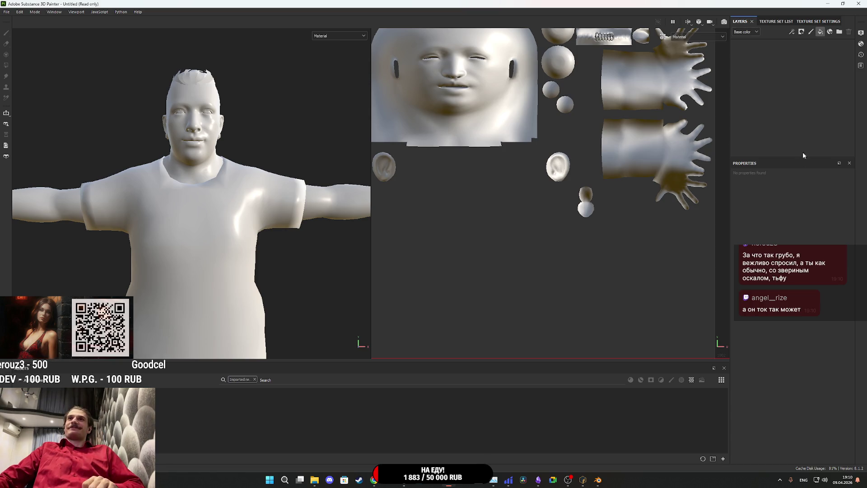
pyautogui.click(766, 297)
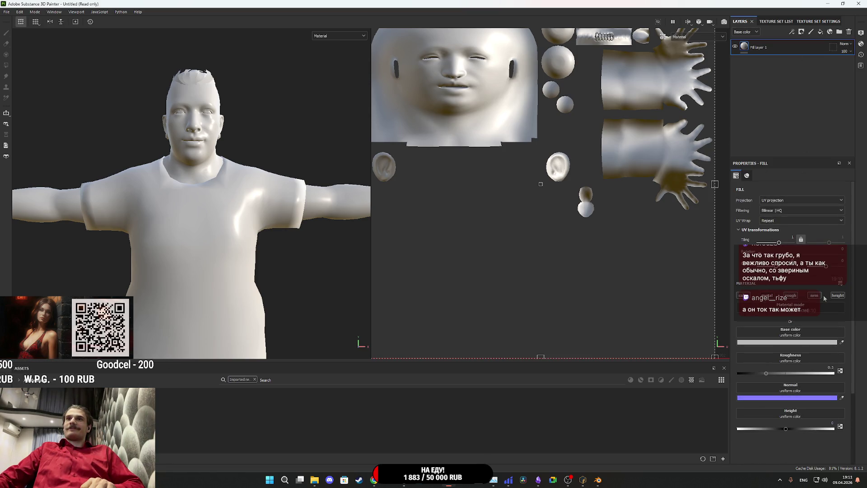
pyautogui.click(791, 296)
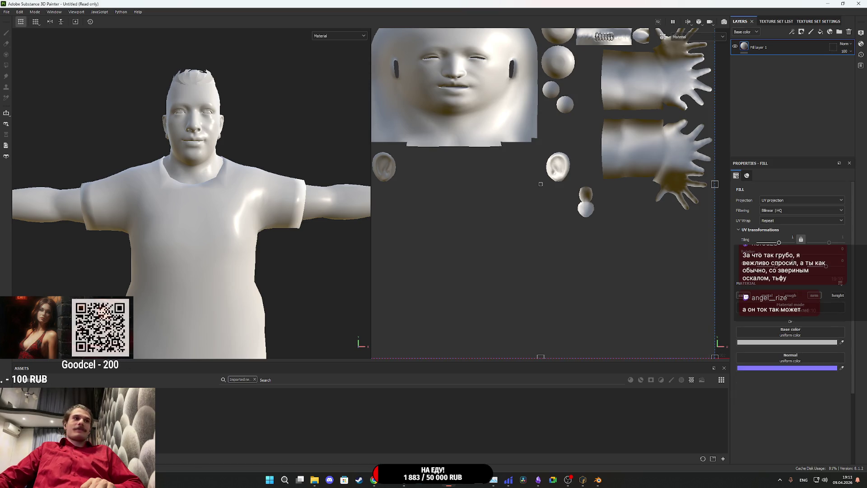
pyautogui.click(794, 296)
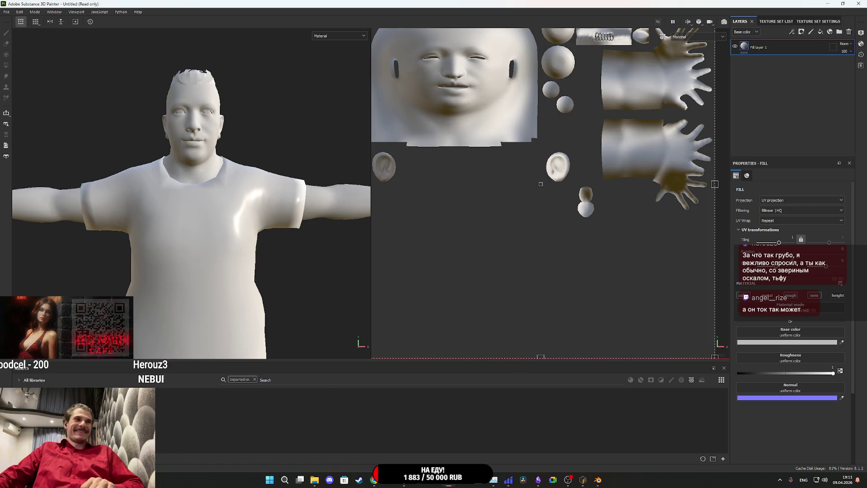
pyautogui.moveTo(697, 347)
pyautogui.mouseDown()
pyautogui.moveTo(791, 345)
pyautogui.moveTo(789, 336)
pyautogui.mouseUp()
# Assign Buyan_packed0_normal as the fill's normal map and inspect the face close up.
pyautogui.moveTo(404, 390); pyautogui.dragTo(773, 382)
pyautogui.scroll(5, 271, 165)
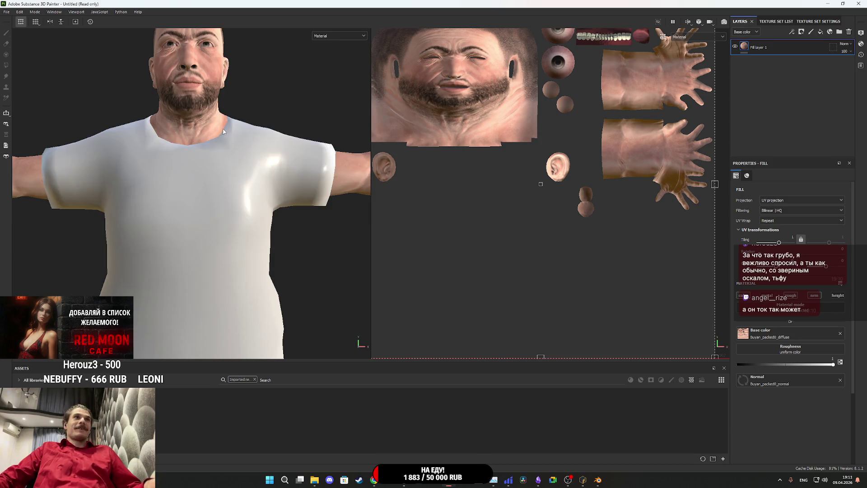
pyautogui.scroll(-2, 253, 167)
pyautogui.scroll(3, 226, 171)
pyautogui.moveTo(219, 172)
pyautogui.mouseDown()
pyautogui.moveTo(307, 174)
pyautogui.moveTo(239, 193)
pyautogui.mouseUp()
pyautogui.scroll(2, 244, 172)
pyautogui.scroll(-2, 257, 173)
pyautogui.scroll(-3, 256, 171)
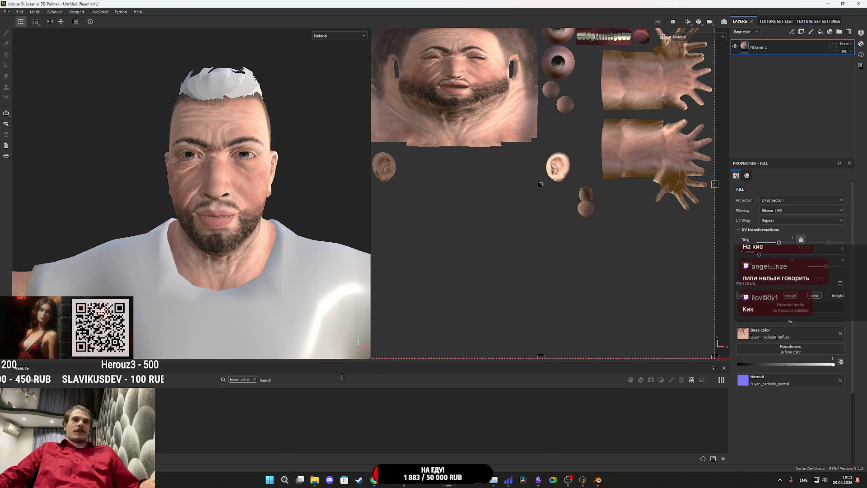
# Bring the Chrome window to the front from the taskbar.
pyautogui.moveTo(408, 484)
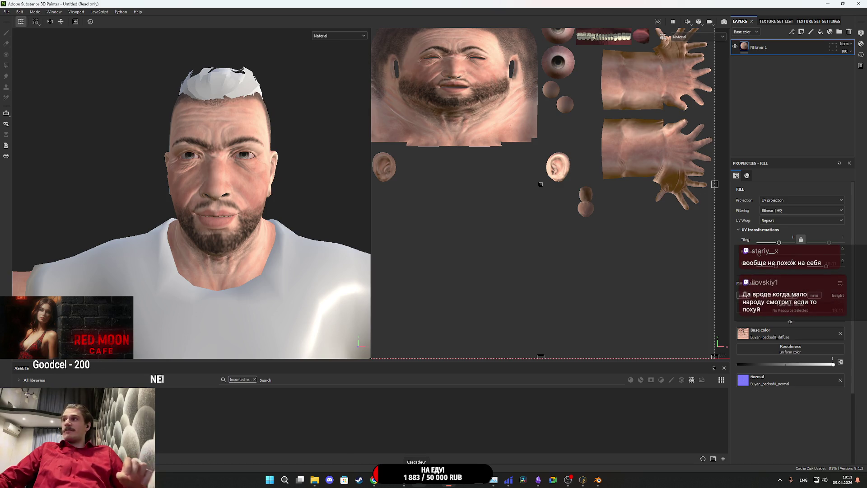
pyautogui.moveTo(374, 483)
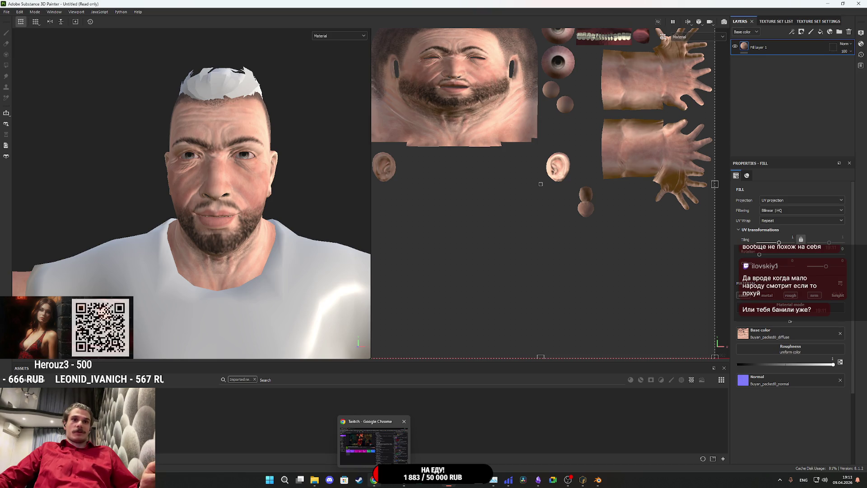
pyautogui.click(376, 482)
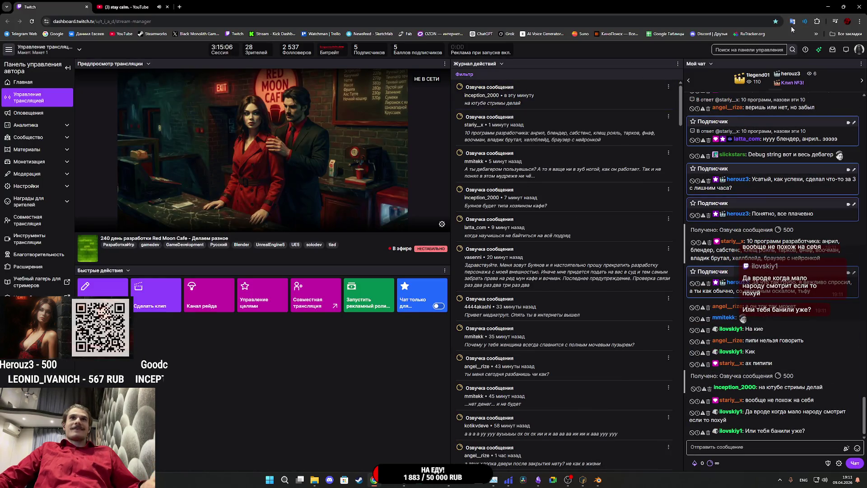
# Open arena.ai from the bookmarks in a new incognito window and accept cookies.
pyautogui.click(849, 34)
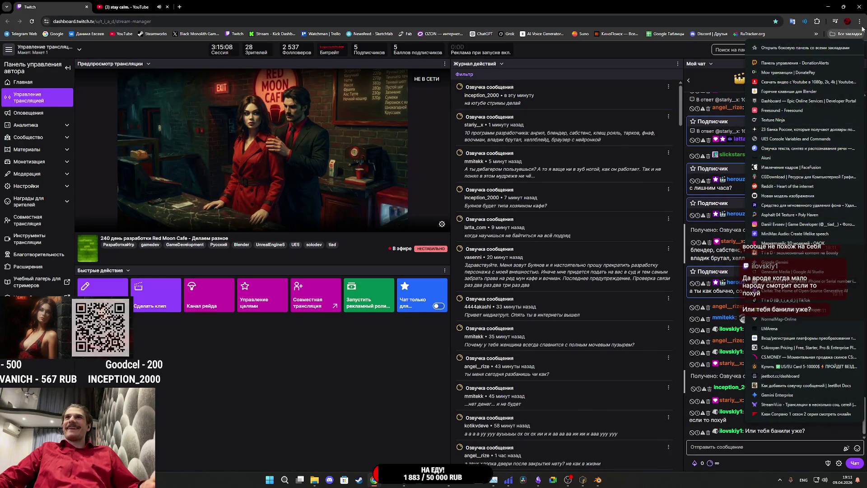
pyautogui.click(860, 21)
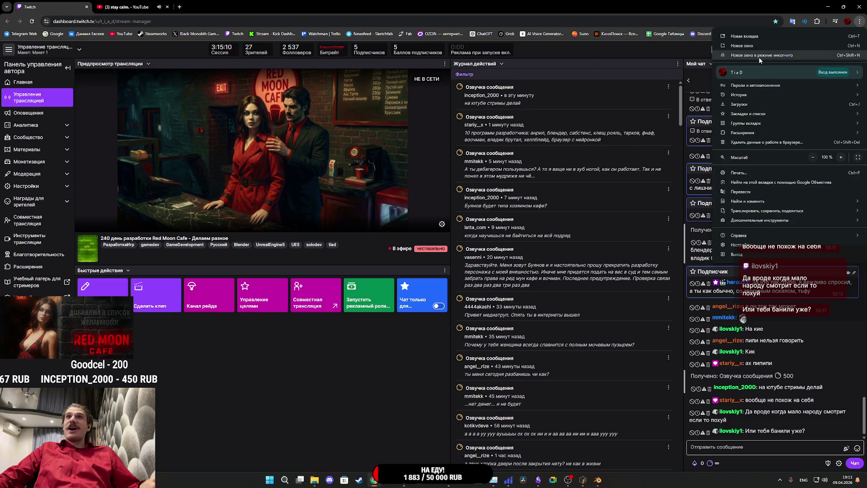
pyautogui.click(759, 57)
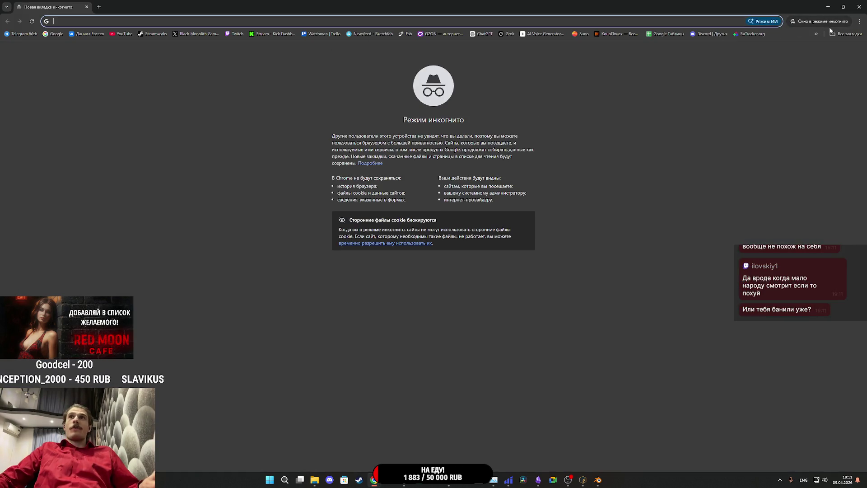
pyautogui.click(833, 33)
pyautogui.click(775, 330)
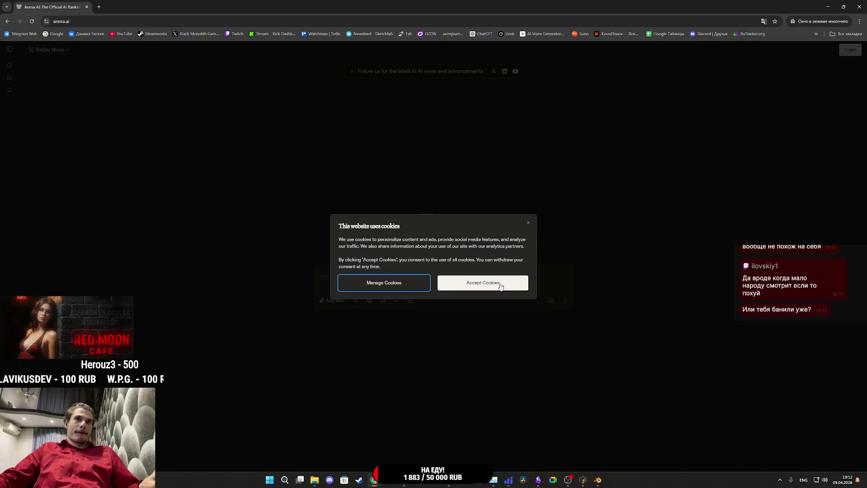
pyautogui.click(497, 283)
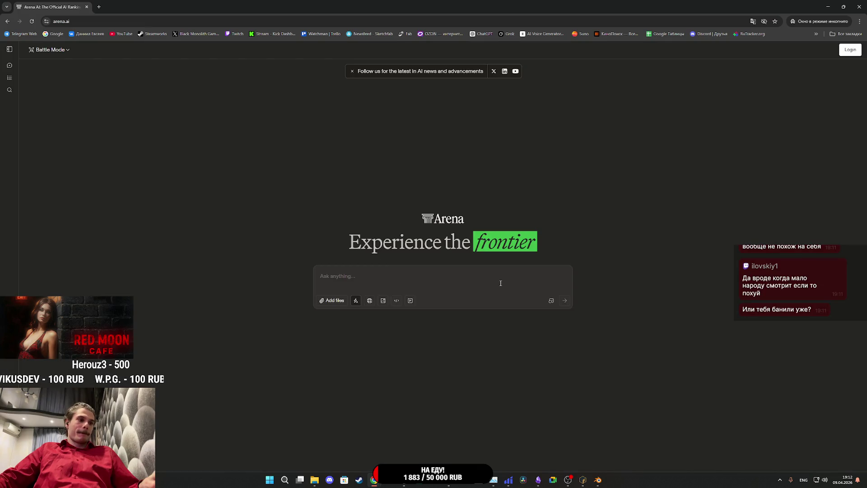
# Paste the portrait prompt in image mode, comparing side by side with gemini-3-pro-image as the first model.
pyautogui.click(383, 300)
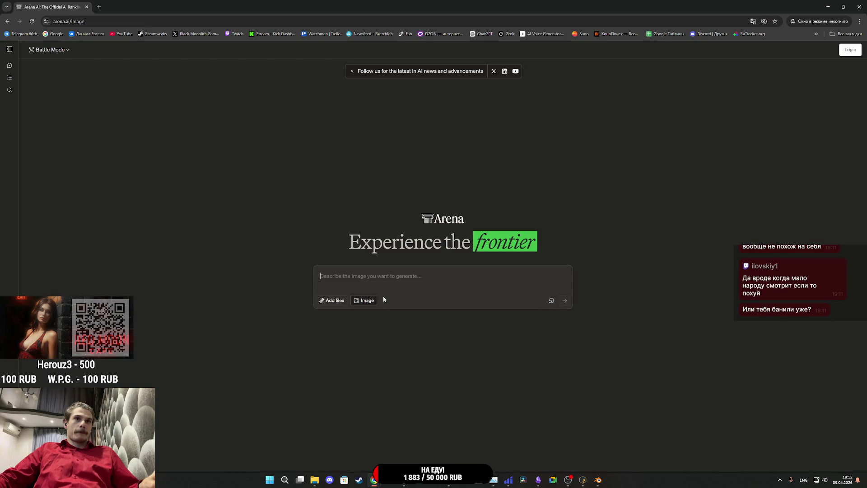
pyautogui.click(372, 278)
pyautogui.write('Сделай реалистичный портрет девушки похожий на этого 3д персонажа из моей игры')
pyautogui.click(50, 49)
pyautogui.click(52, 88)
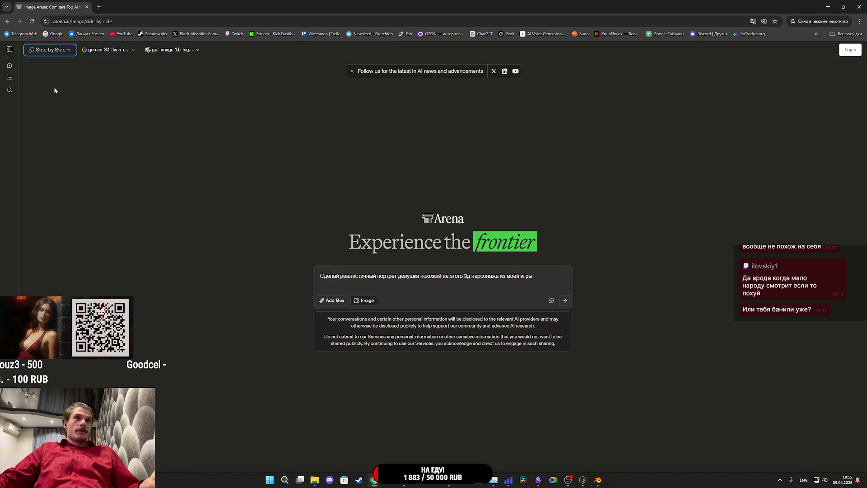
pyautogui.click(109, 50)
pyautogui.click(136, 144)
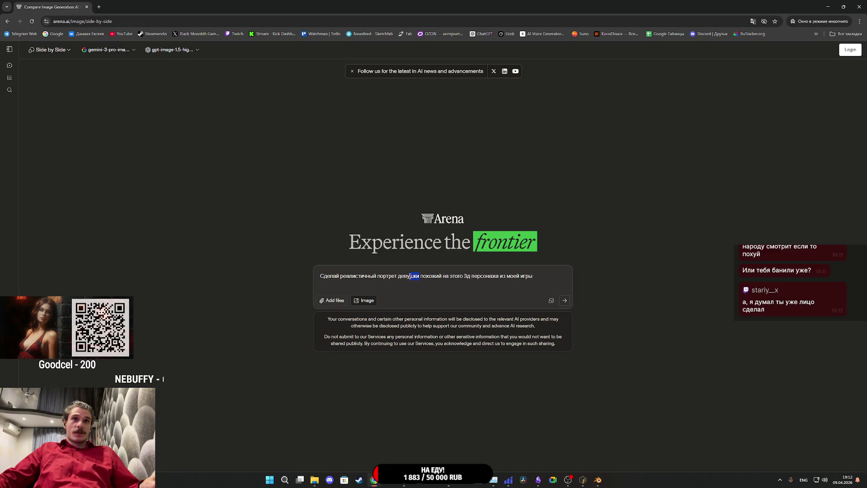
# Rewrite the prompt's ending in Russian for an evenly lit, passport-style photo of the man.
pyautogui.write('ve;xbys')
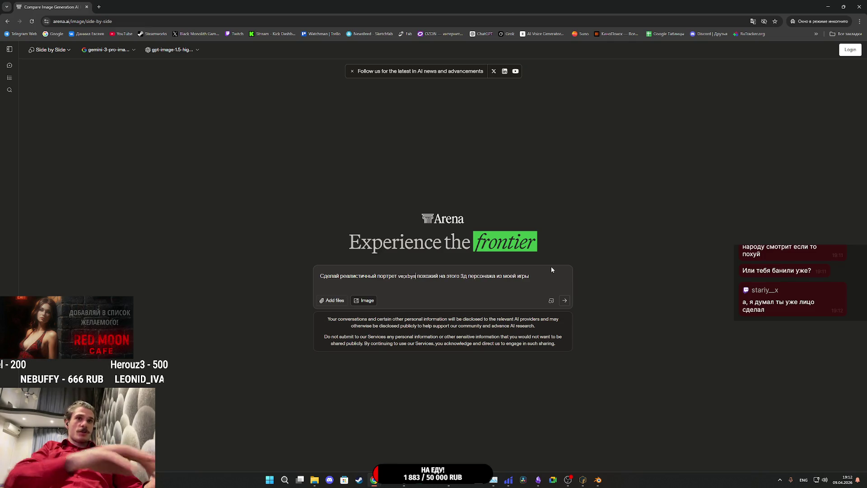
pyautogui.press('BackSpace')
pyautogui.press('BackSpace')
pyautogui.press('BackSpace')
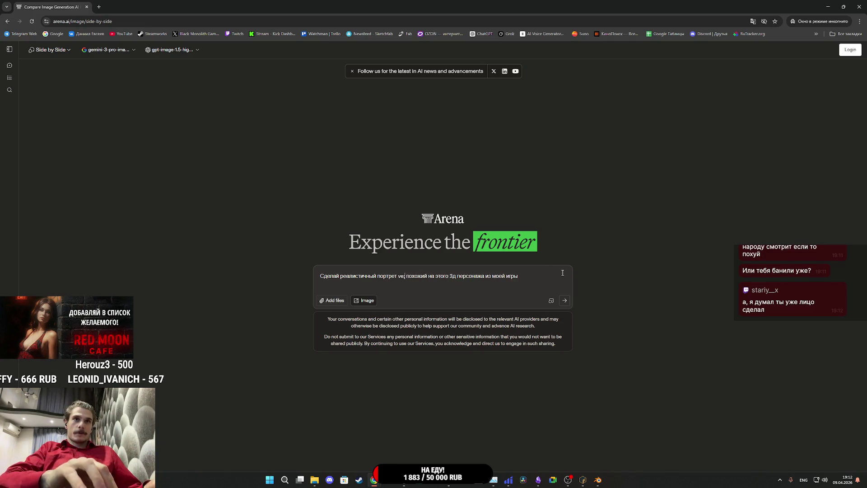
pyautogui.hotkey('alt', 'shift')
pyautogui.write('мужчины')
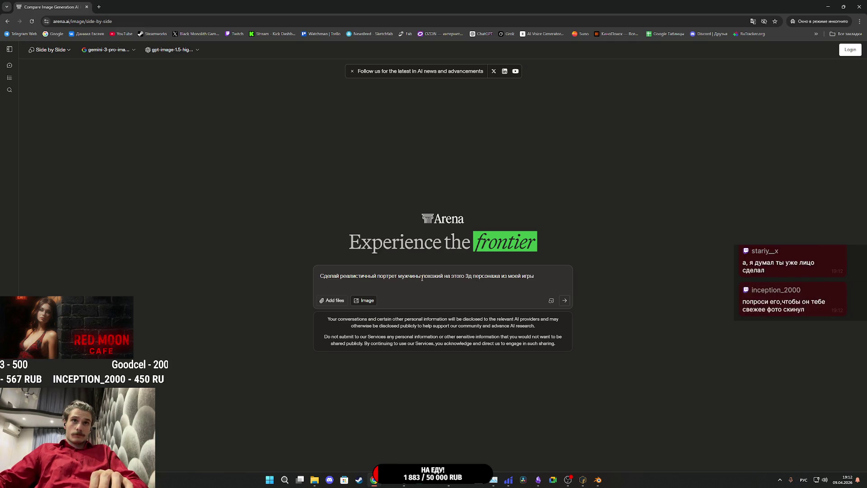
pyautogui.moveTo(427, 277); pyautogui.dragTo(548, 277)
pyautogui.press('BackSpace')
pyautogui.write('фото референсу чтобы был мягк')
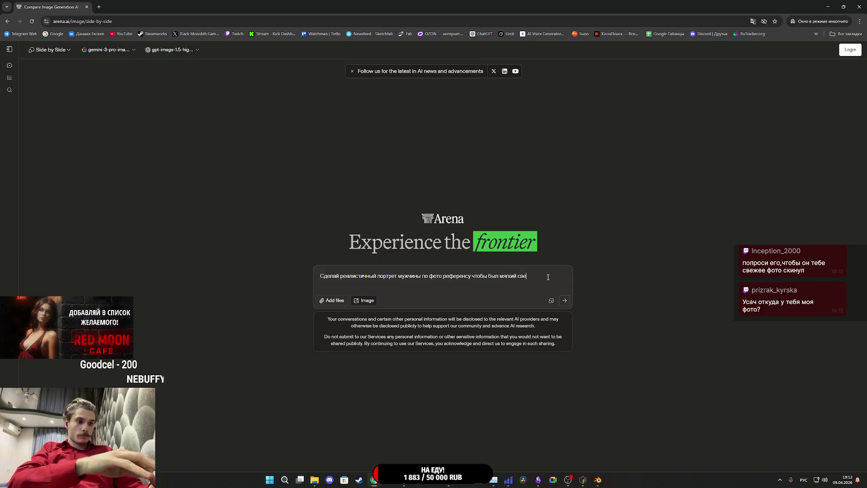
pyautogui.write('з теней и')
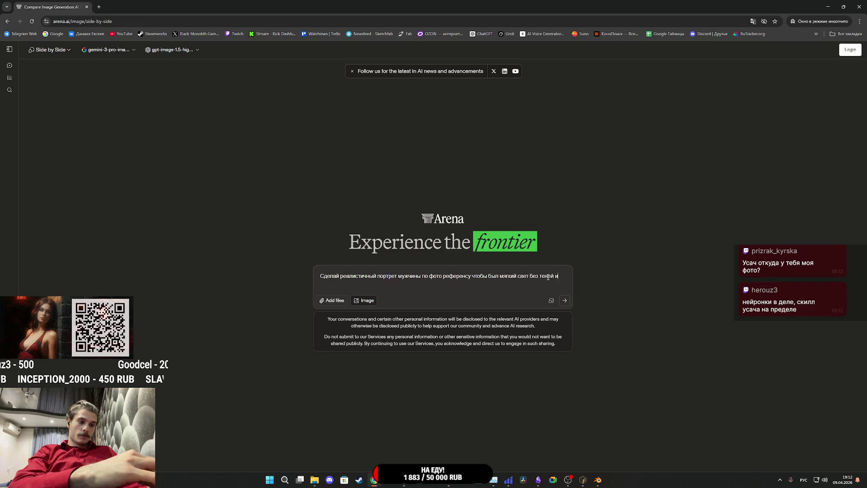
pyautogui.write(' ро')
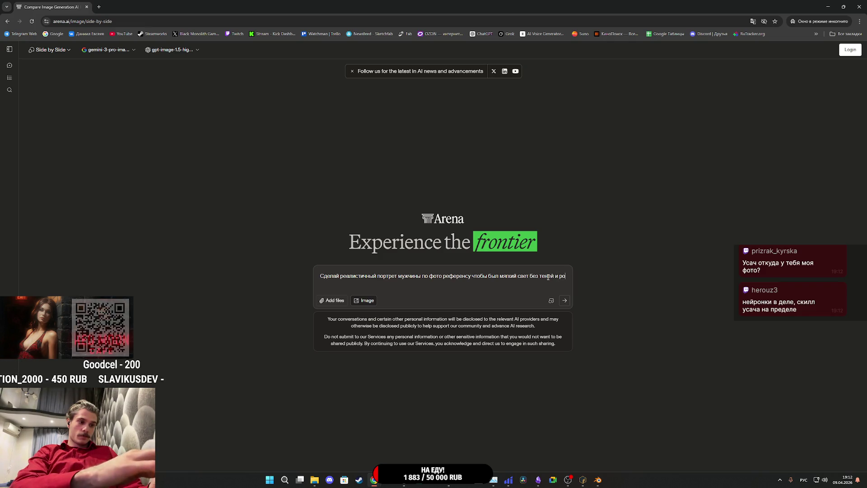
pyautogui.write('вное лицо ')
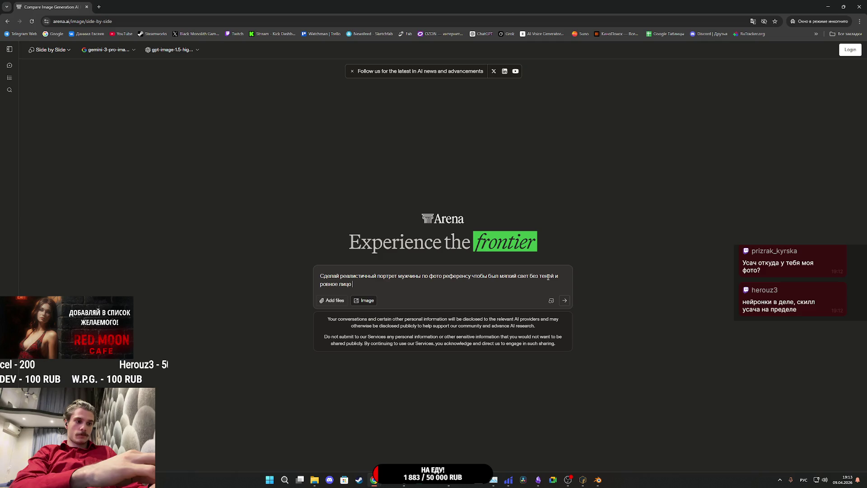
pyautogui.write('как фото на п')
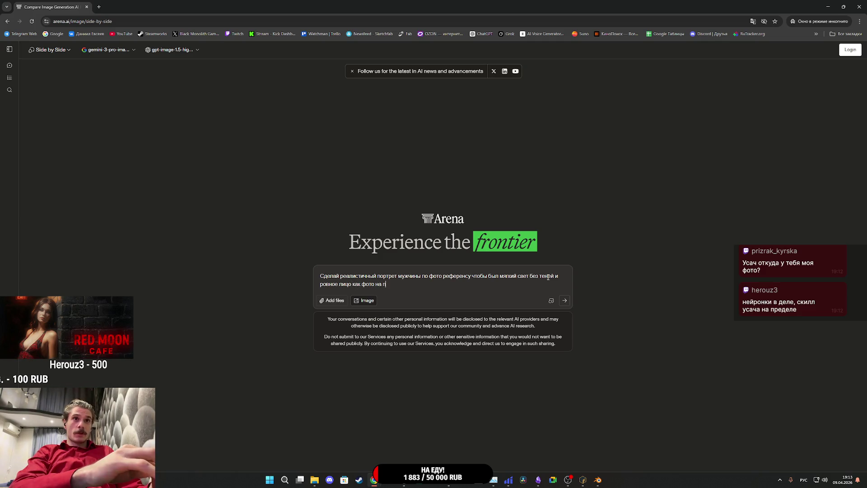
pyautogui.write('аспорт')
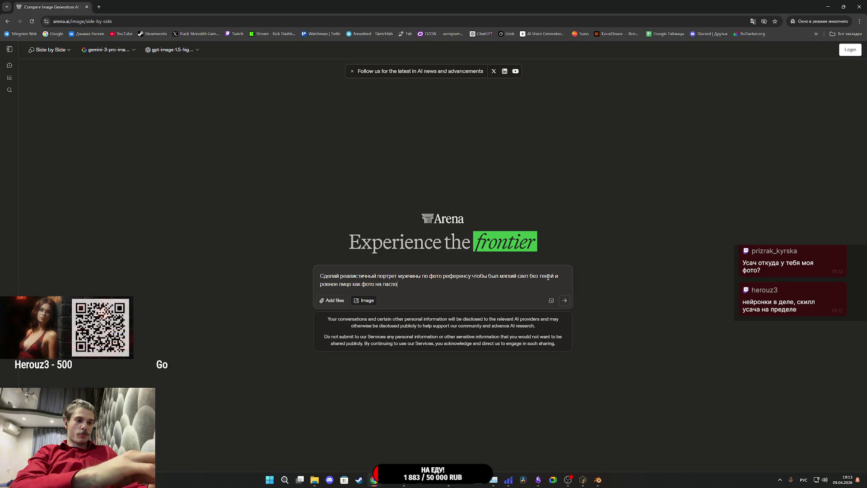
pyautogui.moveTo(403, 288); pyautogui.dragTo(377, 279)
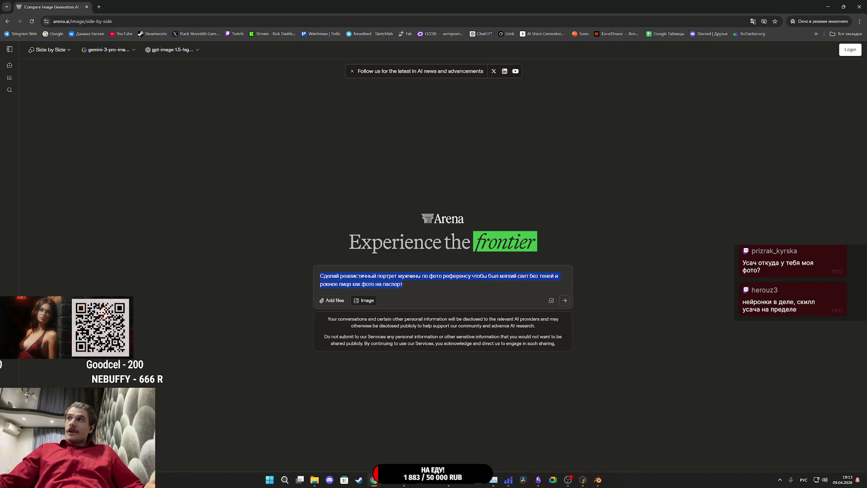
# Attach the reference face photo from File Explorer to the Arena prompt.
pyautogui.click(314, 479)
pyautogui.moveTo(593, 225)
pyautogui.mouseDown()
pyautogui.moveTo(515, 274)
pyautogui.moveTo(491, 318)
pyautogui.mouseUp()
pyautogui.click(454, 298)
pyautogui.moveTo(413, 298)
pyautogui.mouseDown()
pyautogui.moveTo(318, 289)
pyautogui.moveTo(330, 293)
pyautogui.mouseUp()
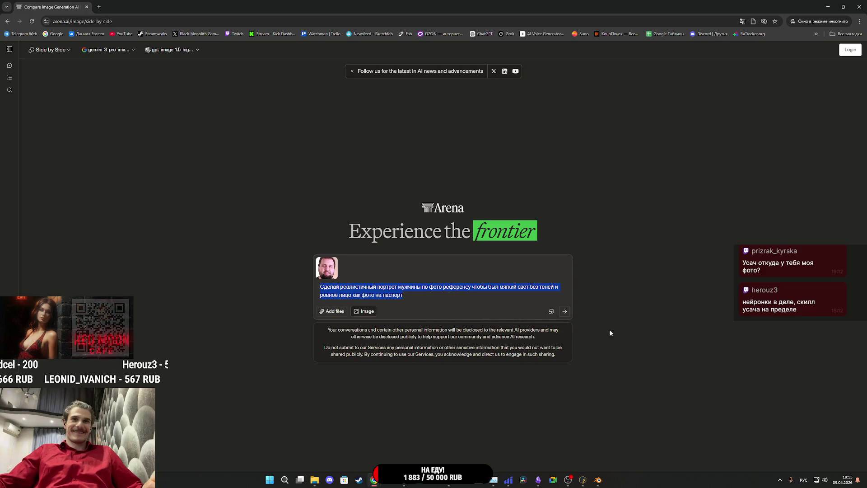
# Send the prompt with the photo, agree to the Terms of Use, and exit the fullscreen video.
pyautogui.click(564, 311)
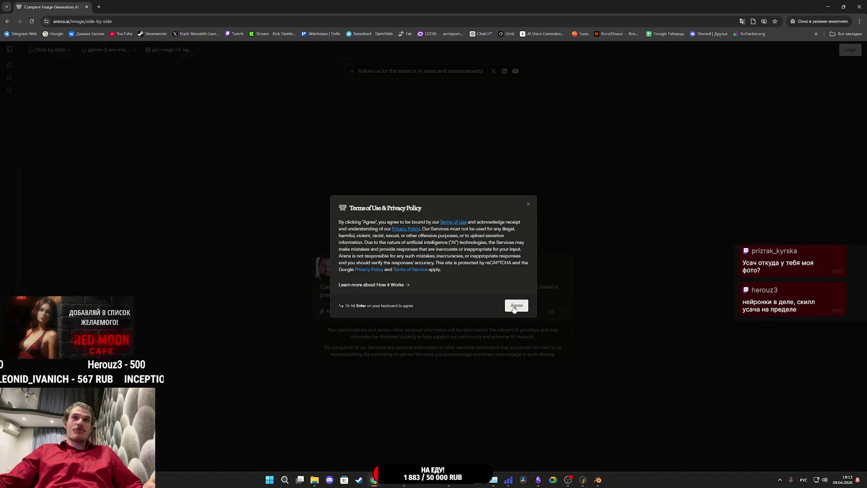
pyautogui.click(520, 306)
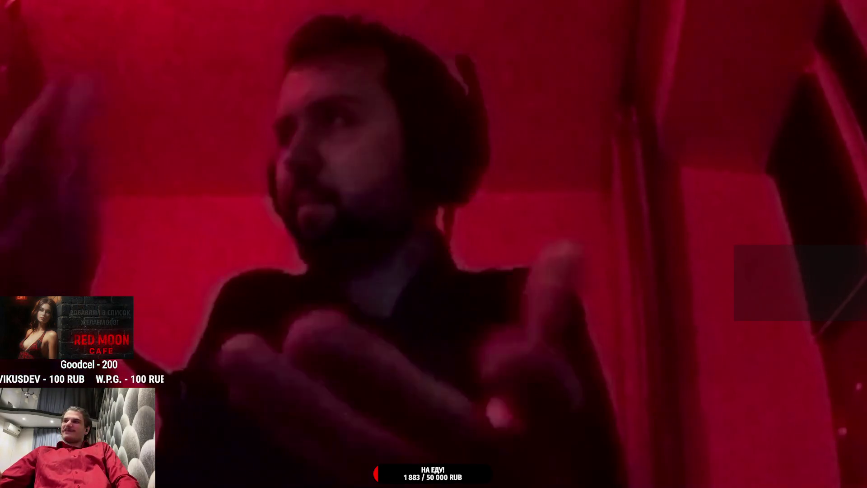
pyautogui.doubleClick(479, 197)
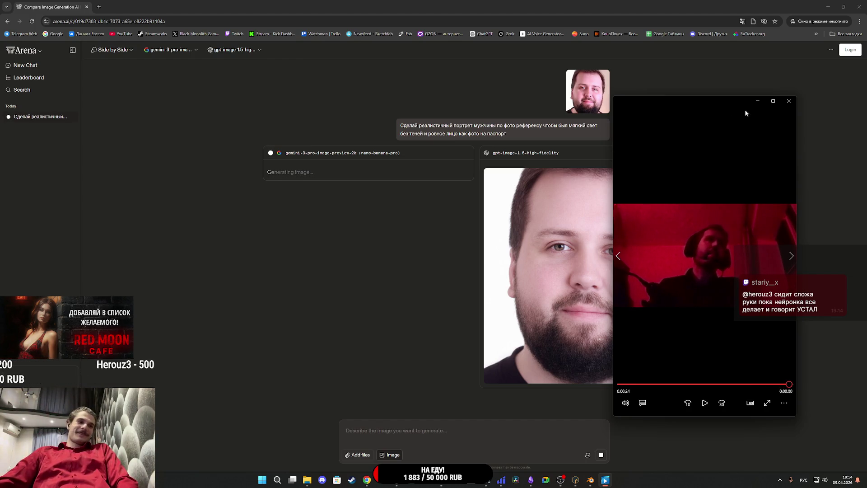
# Compare both generated portraits and save the Gemini portrait as a PNG.
pyautogui.click(789, 101)
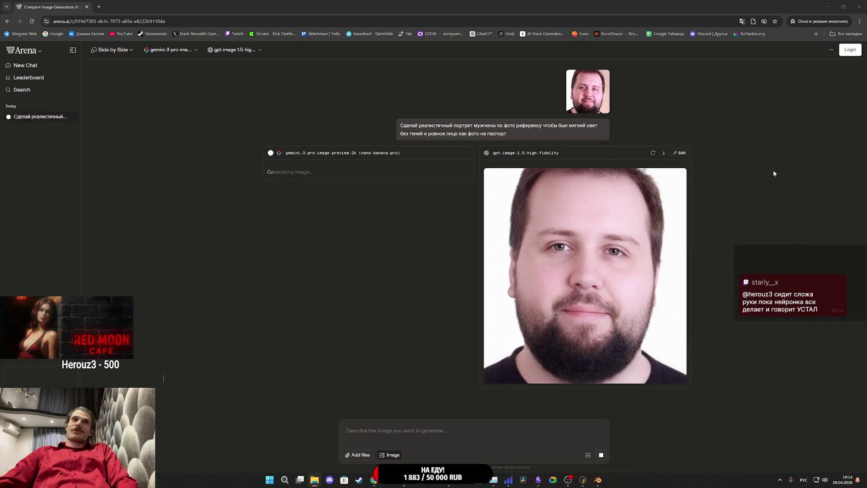
pyautogui.click(615, 233)
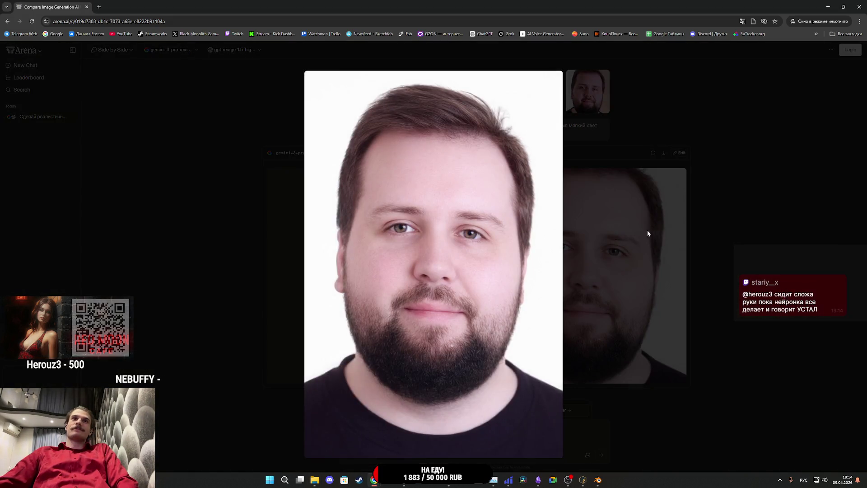
pyautogui.click(742, 222)
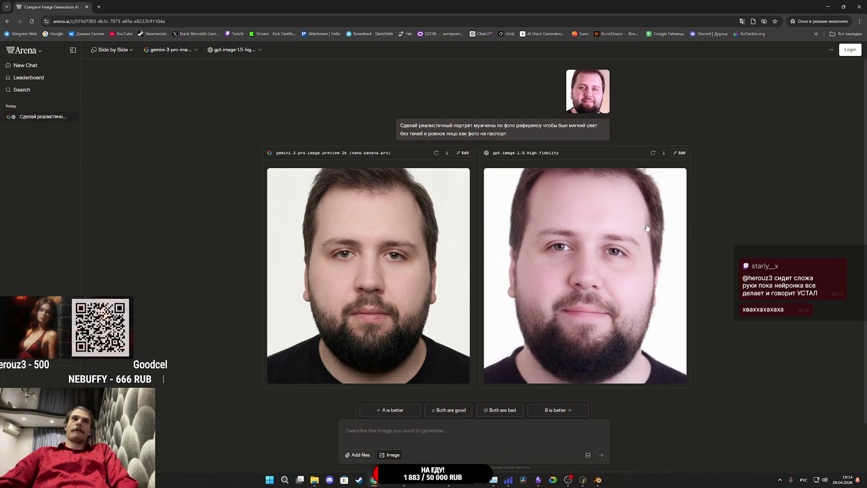
pyautogui.click(419, 246)
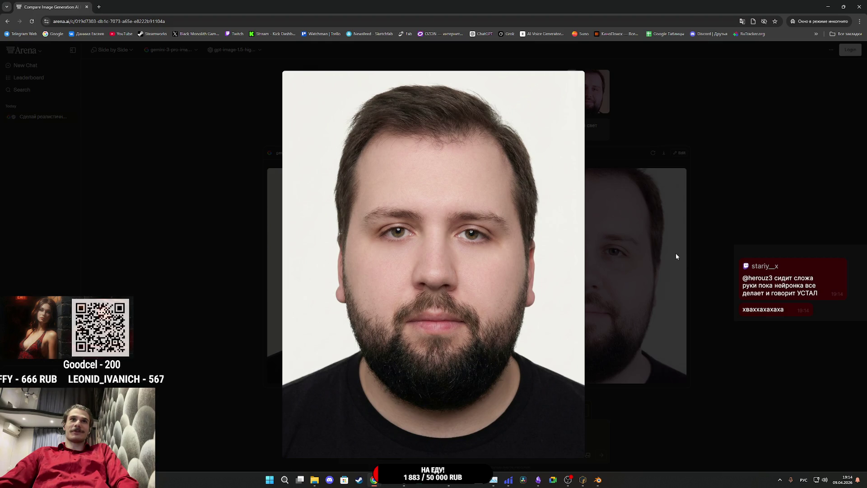
pyautogui.rightClick(435, 237)
pyautogui.click(493, 254)
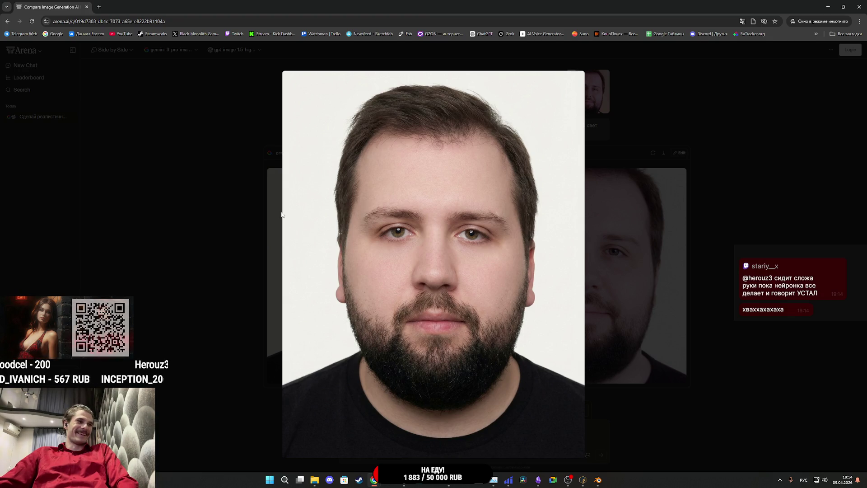
pyautogui.rightClick(462, 236)
pyautogui.click(512, 251)
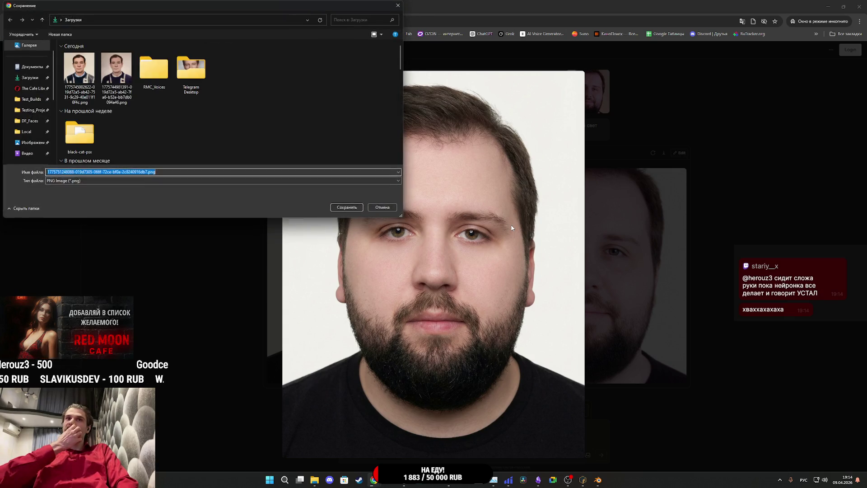
pyautogui.click(347, 209)
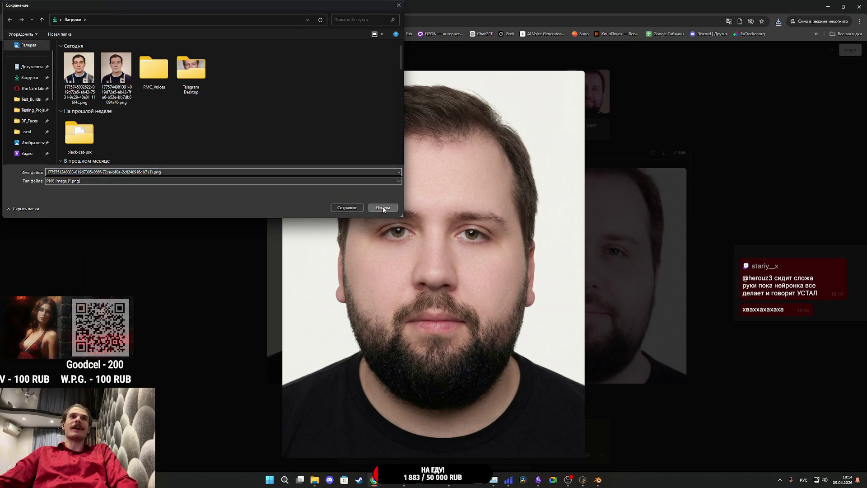
pyautogui.click(382, 209)
pyautogui.press('Escape')
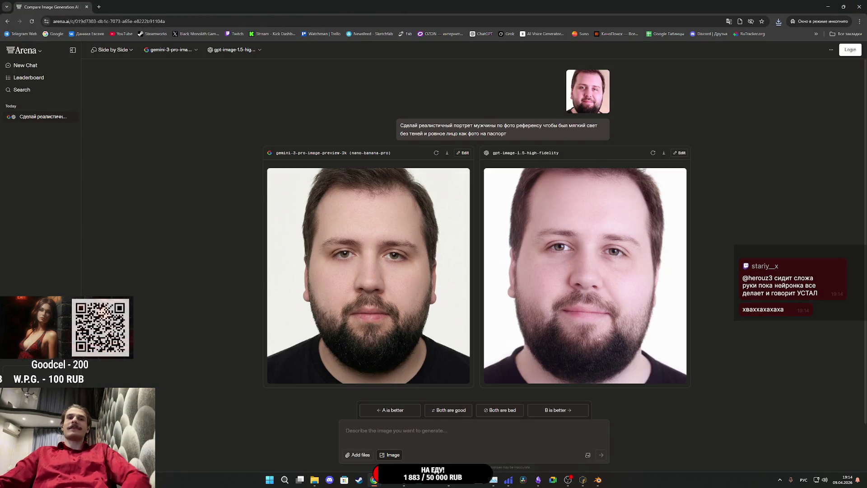
# Resume the failed portrait download and drag the PNG into Substance 3D Painter's assets.
pyautogui.click(447, 480)
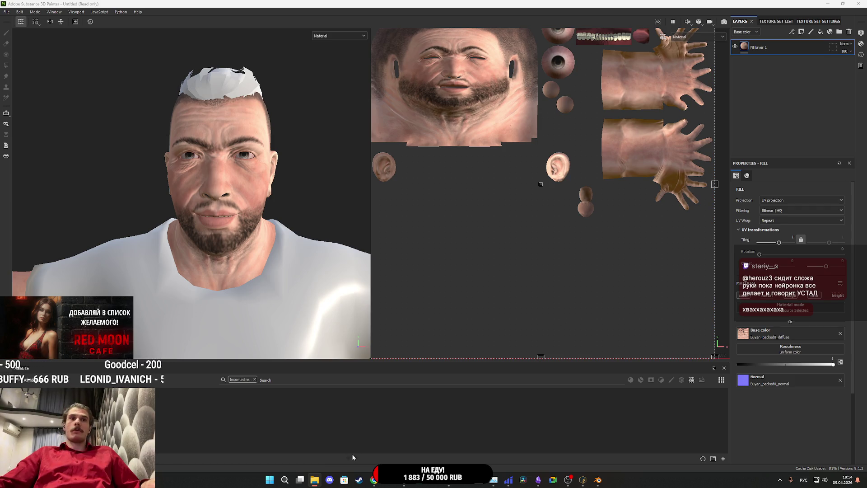
pyautogui.moveTo(373, 482)
pyautogui.click(410, 432)
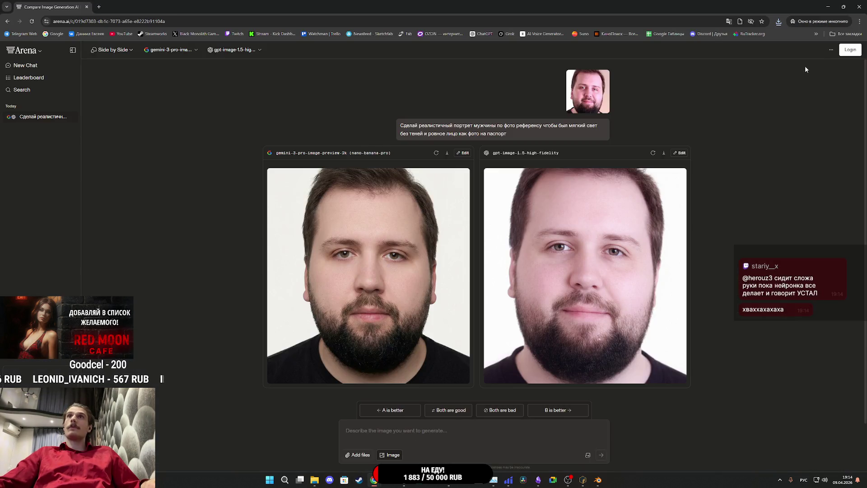
pyautogui.click(777, 22)
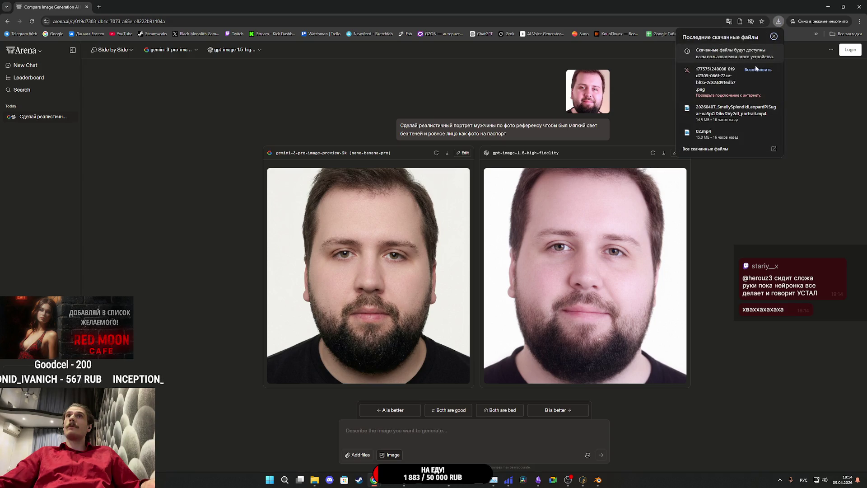
pyautogui.click(753, 70)
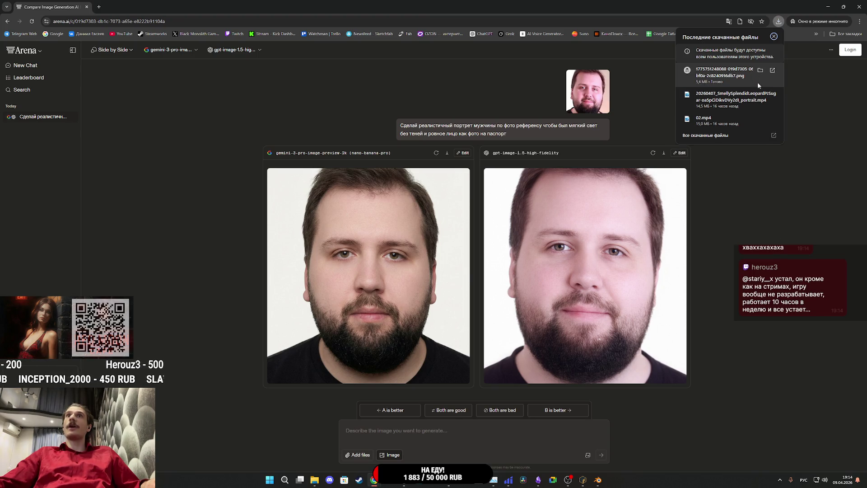
pyautogui.click(404, 480)
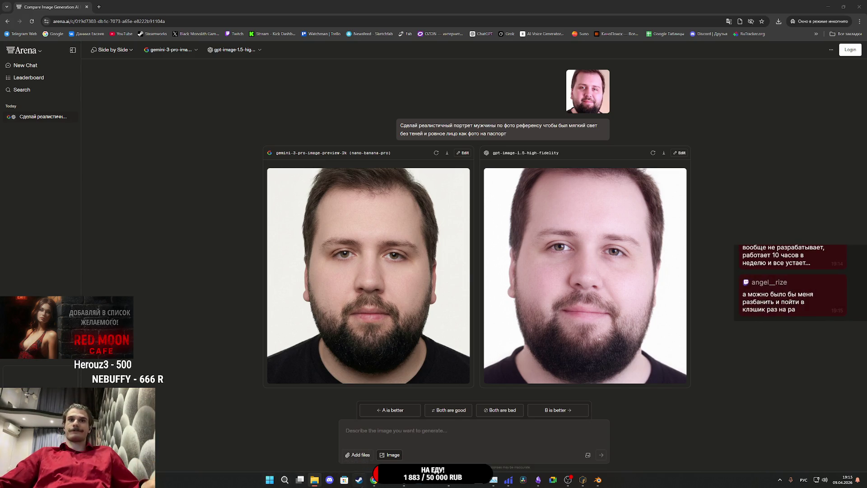
pyautogui.click(448, 479)
pyautogui.moveTo(449, 480)
pyautogui.mouseDown()
pyautogui.moveTo(275, 408)
pyautogui.moveTo(283, 410)
pyautogui.mouseUp()
# Import the portrait as a texture and use it as a new fill layer's base colour.
pyautogui.click(519, 171)
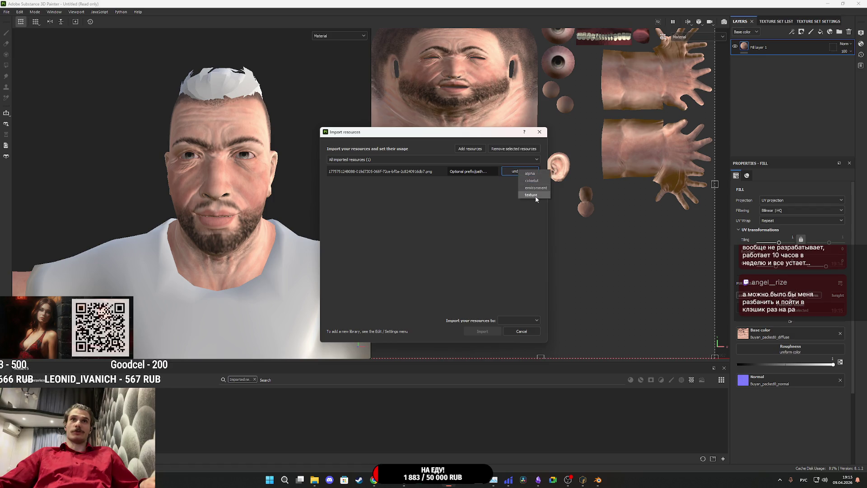
pyautogui.click(527, 320)
pyautogui.click(482, 331)
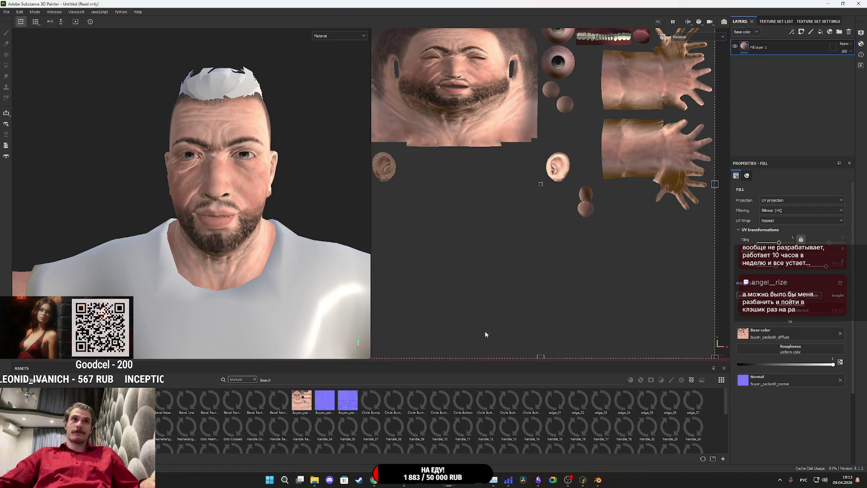
pyautogui.click(820, 32)
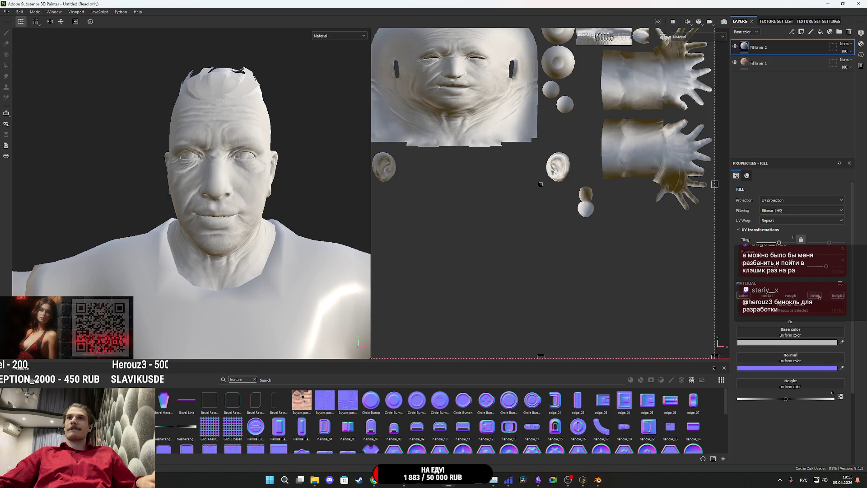
pyautogui.moveTo(414, 348)
pyautogui.mouseDown()
pyautogui.moveTo(775, 358)
pyautogui.moveTo(790, 334)
pyautogui.mouseUp()
pyautogui.moveTo(164, 194)
pyautogui.mouseDown()
pyautogui.moveTo(296, 252)
pyautogui.moveTo(347, 247)
pyautogui.mouseUp()
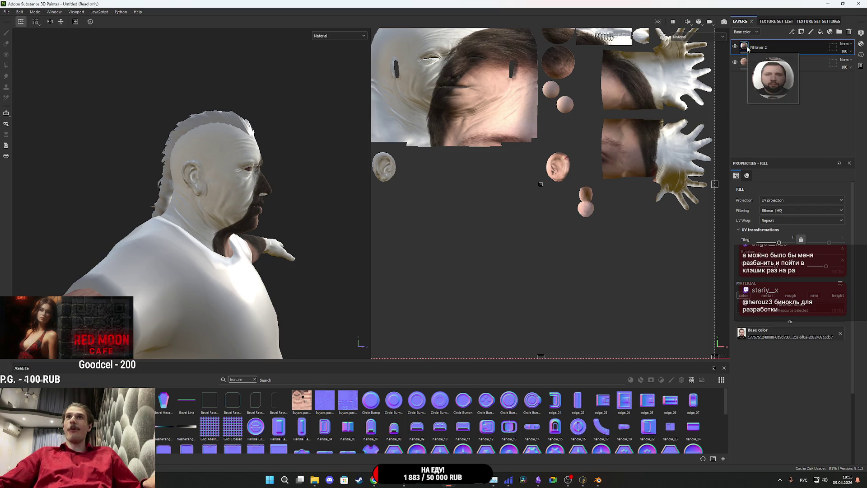
# Switch the fill to Warp projection and move the projection up onto the head.
pyautogui.click(778, 200)
pyautogui.click(774, 249)
pyautogui.moveTo(294, 249)
pyautogui.mouseDown()
pyautogui.moveTo(278, 269)
pyautogui.moveTo(260, 201)
pyautogui.moveTo(254, 250)
pyautogui.mouseUp()
pyautogui.moveTo(211, 275)
pyautogui.mouseDown()
pyautogui.moveTo(246, 185)
pyautogui.moveTo(249, 120)
pyautogui.moveTo(180, 131)
pyautogui.moveTo(133, 98)
pyautogui.moveTo(116, 66)
pyautogui.mouseUp()
pyautogui.scroll(3, 282, 122)
pyautogui.scroll(5, 151, 131)
pyautogui.moveTo(188, 188)
pyautogui.mouseDown()
pyautogui.moveTo(213, 194)
pyautogui.moveTo(199, 192)
pyautogui.mouseUp()
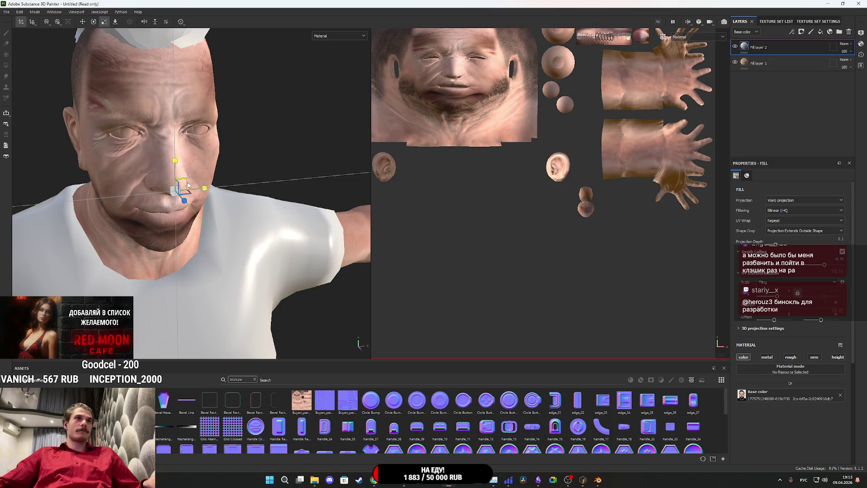
# Move the projected portrait so its eyes and nose line up with the model.
pyautogui.click(181, 190)
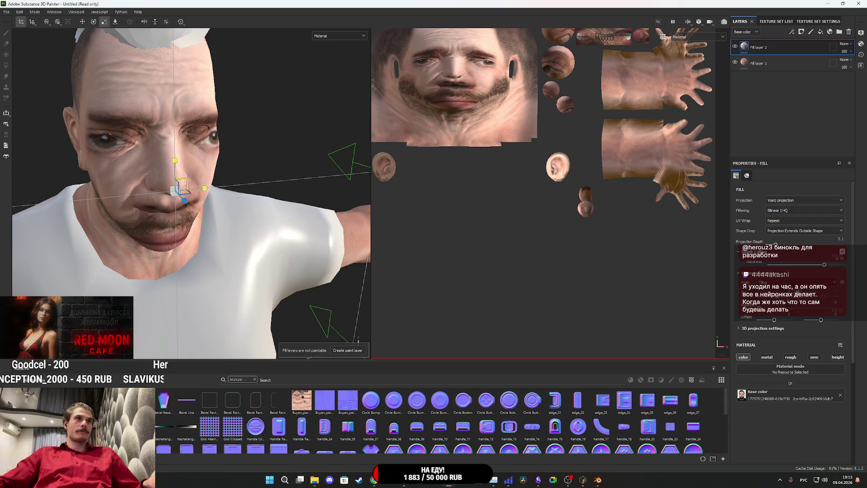
pyautogui.moveTo(185, 180); pyautogui.dragTo(180, 176)
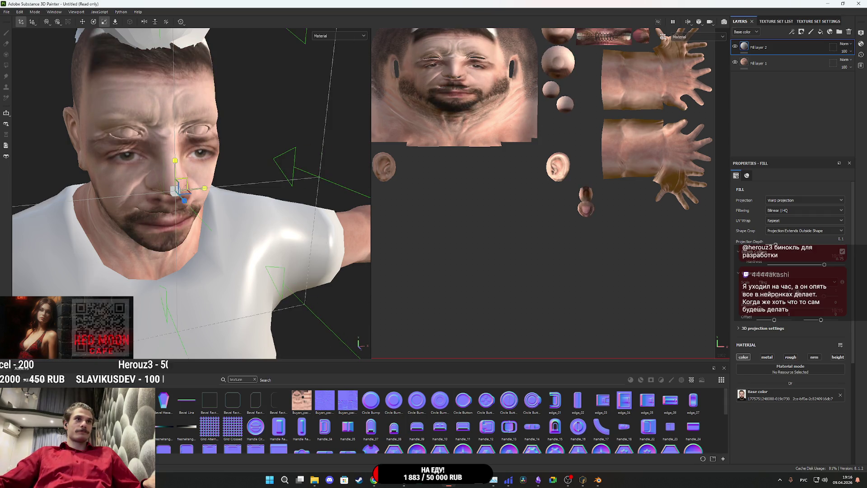
pyautogui.moveTo(201, 304)
pyautogui.mouseDown()
pyautogui.moveTo(244, 221)
pyautogui.moveTo(219, 216)
pyautogui.moveTo(140, 307)
pyautogui.mouseUp()
pyautogui.scroll(5, 244, 221)
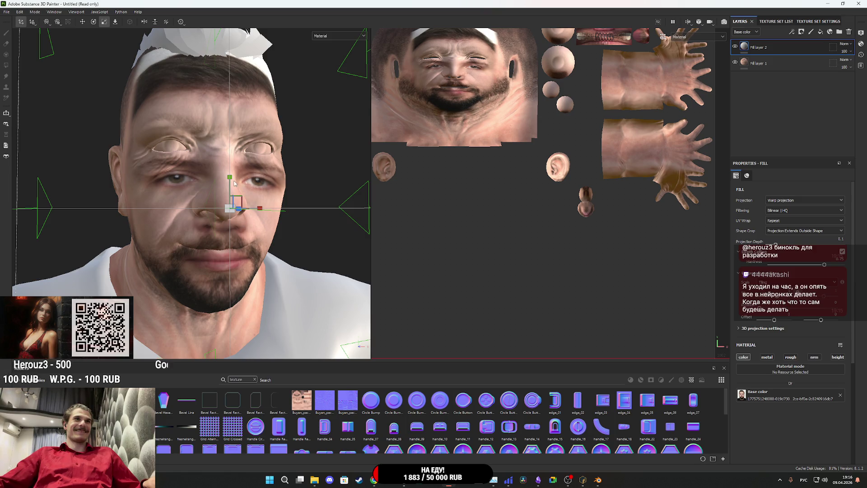
pyautogui.moveTo(234, 183); pyautogui.dragTo(241, 4)
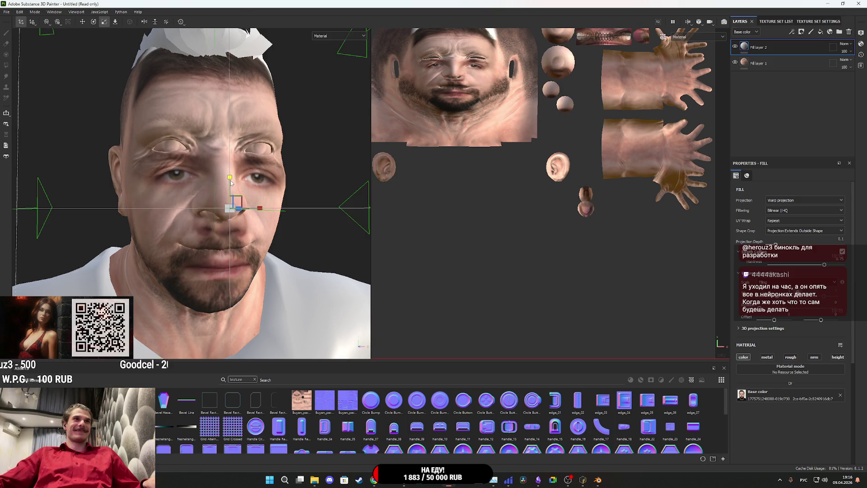
pyautogui.moveTo(231, 182)
pyautogui.mouseDown()
pyautogui.moveTo(219, 147)
pyautogui.moveTo(244, 176)
pyautogui.moveTo(257, 177)
pyautogui.moveTo(226, 194)
pyautogui.moveTo(214, 68)
pyautogui.moveTo(218, 85)
pyautogui.mouseUp()
# Widen, nudge and tilt the projection to fit the face, then check from three-quarter view.
pyautogui.click(104, 22)
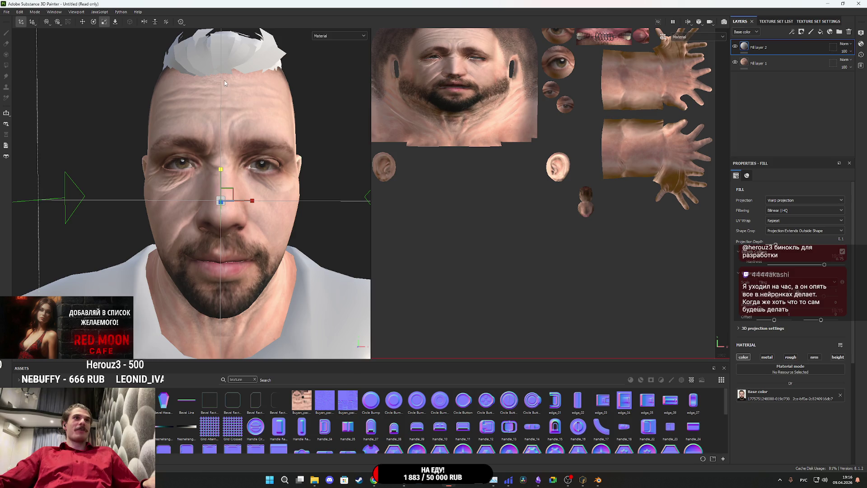
pyautogui.moveTo(252, 204); pyautogui.dragTo(393, 194)
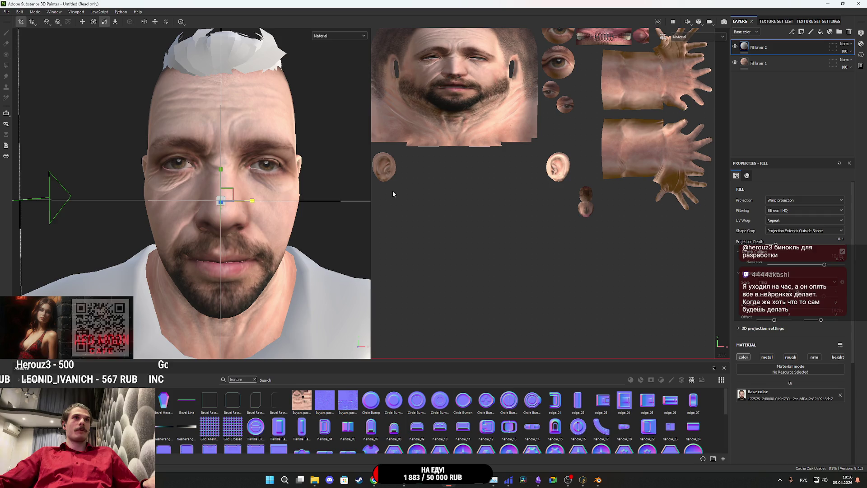
pyautogui.press('w')
pyautogui.moveTo(221, 177); pyautogui.dragTo(220, 175)
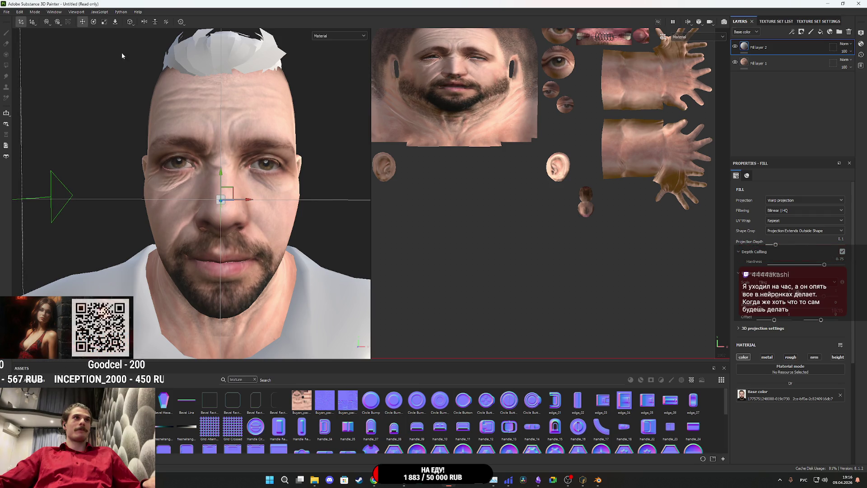
pyautogui.click(93, 22)
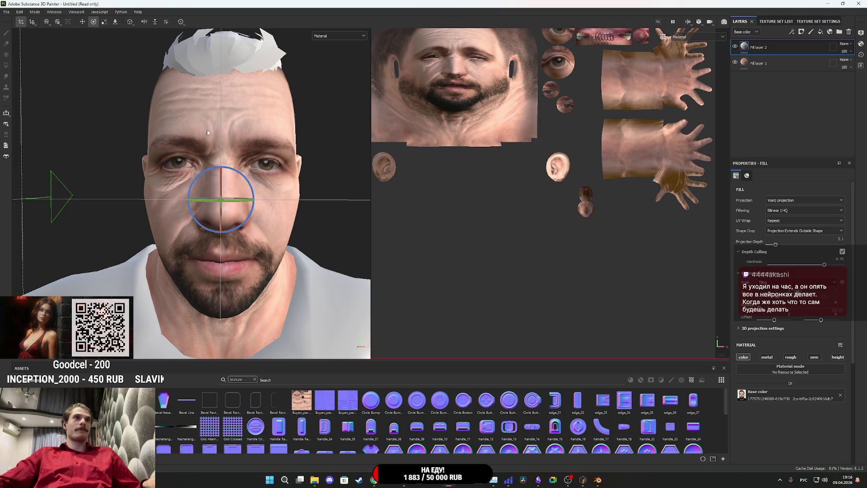
pyautogui.moveTo(255, 192); pyautogui.dragTo(251, 188)
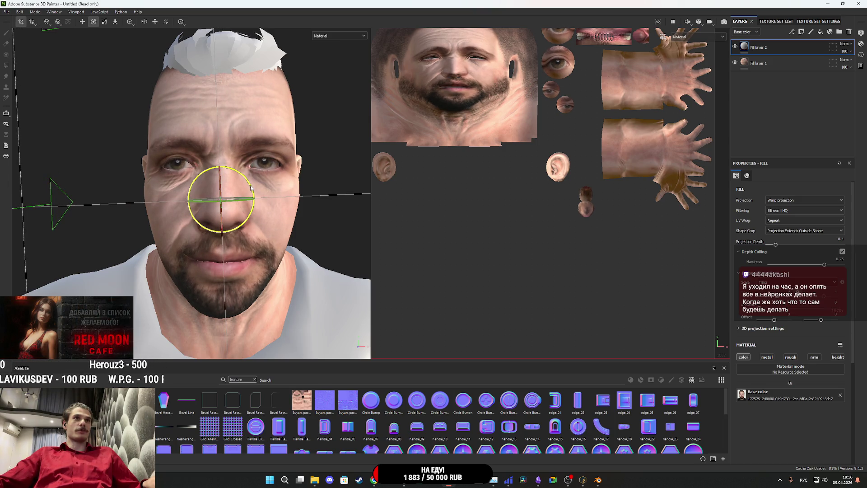
pyautogui.press('w')
pyautogui.click(219, 174)
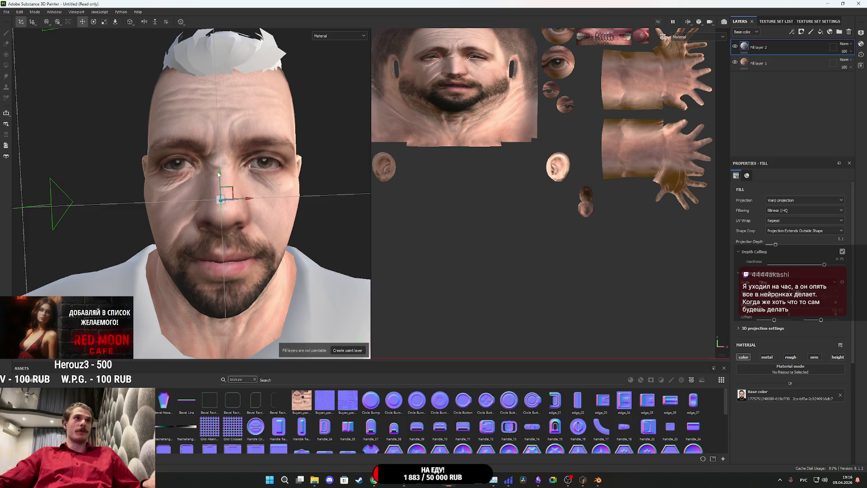
pyautogui.moveTo(230, 185)
pyautogui.mouseDown()
pyautogui.moveTo(210, 223)
pyautogui.moveTo(244, 219)
pyautogui.mouseUp()
# Orbit the head around to profile to check how the portrait projection wraps.
pyautogui.scroll(-5, 280, 216)
pyautogui.moveTo(295, 213); pyautogui.dragTo(280, 226)
pyautogui.scroll(3, 258, 248)
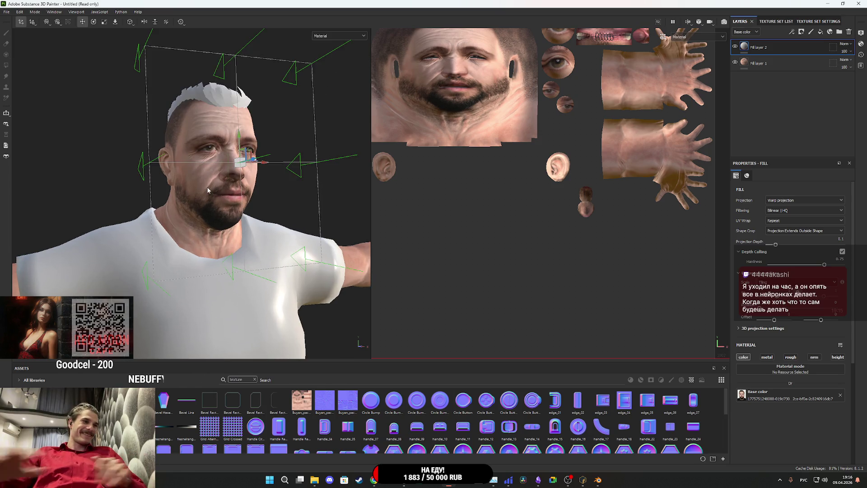
pyautogui.moveTo(207, 190); pyautogui.dragTo(266, 186)
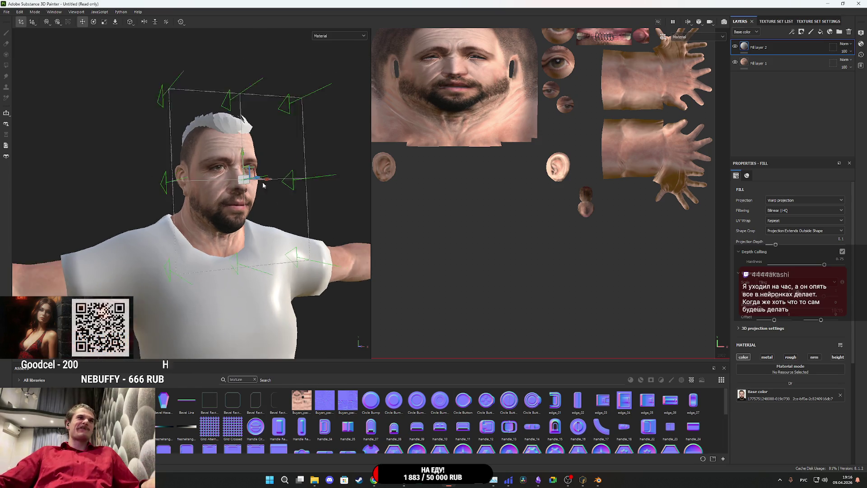
pyautogui.scroll(3, 208, 226)
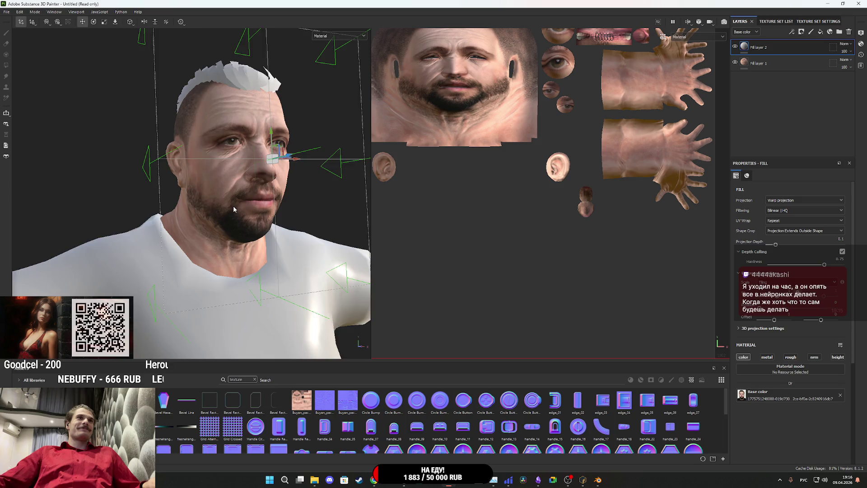
pyautogui.moveTo(233, 209)
pyautogui.mouseDown()
pyautogui.moveTo(199, 255)
pyautogui.moveTo(252, 255)
pyautogui.mouseUp()
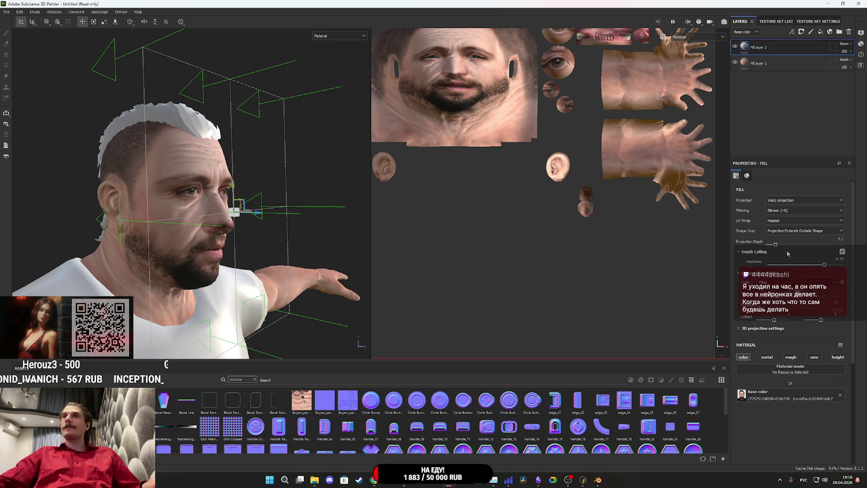
# Set Projection Depth to 0.08 and Depth Culling Hardness to 0.36.
pyautogui.moveTo(776, 246); pyautogui.dragTo(776, 246)
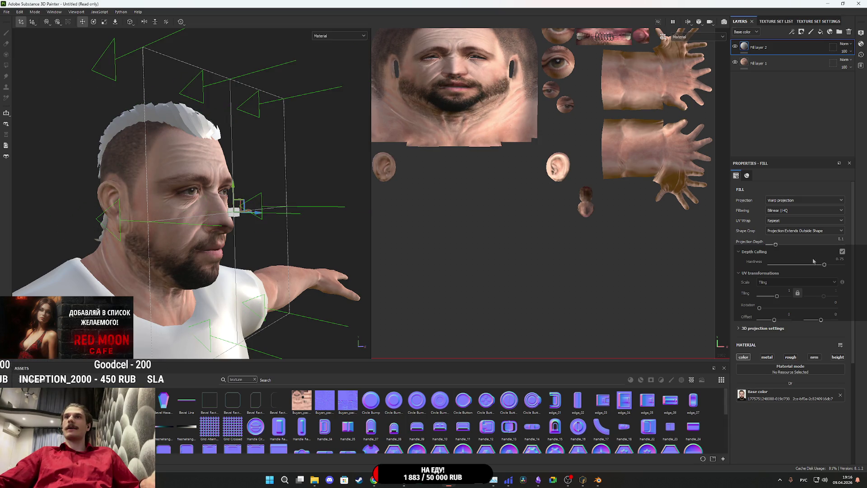
pyautogui.moveTo(825, 265); pyautogui.dragTo(796, 265)
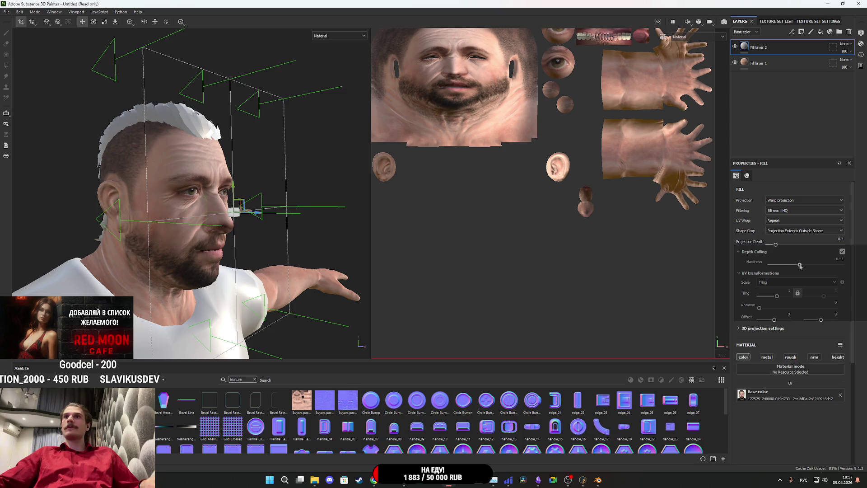
pyautogui.moveTo(304, 258)
pyautogui.mouseDown()
pyautogui.moveTo(249, 268)
pyautogui.moveTo(239, 196)
pyautogui.mouseUp()
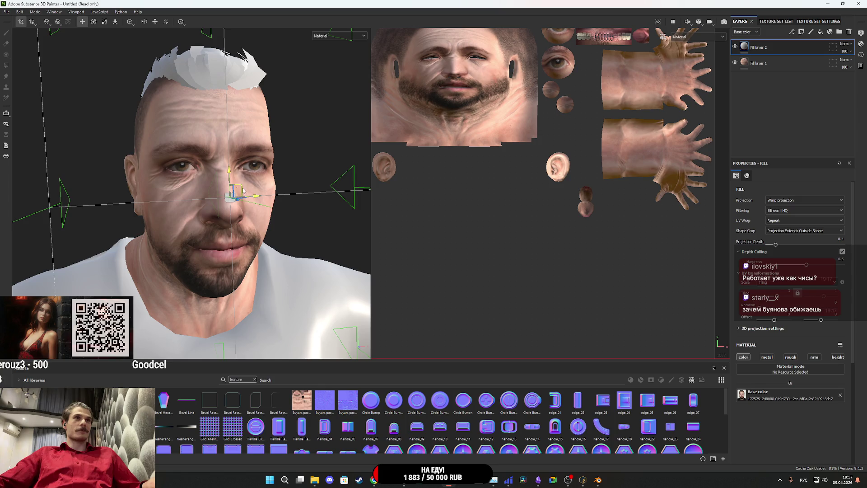
# Change the Body texture set size from 1024 to 512.
pyautogui.click(776, 21)
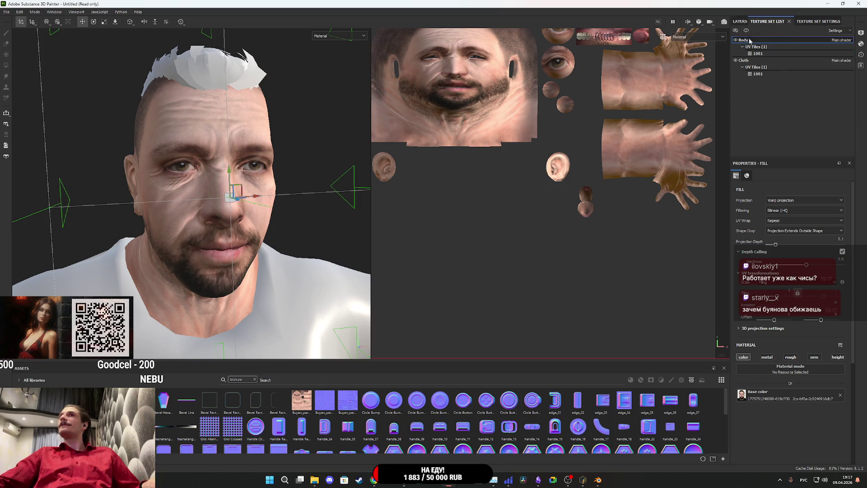
pyautogui.click(739, 21)
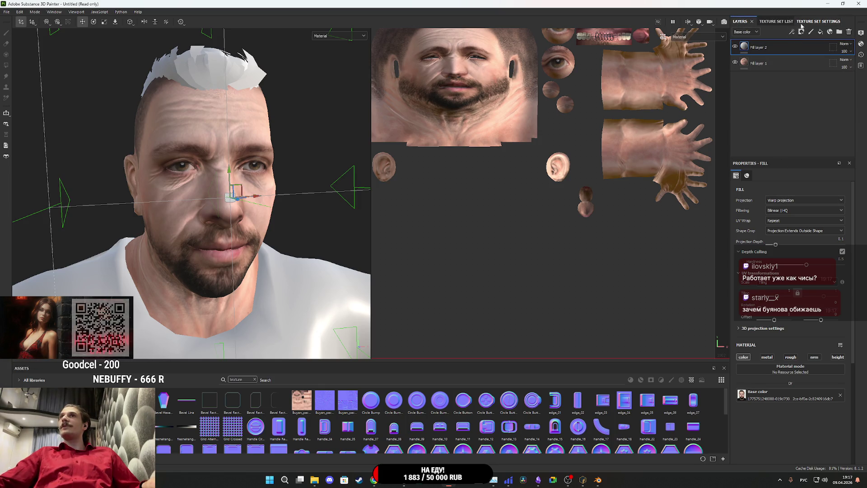
pyautogui.click(817, 22)
pyautogui.click(773, 89)
pyautogui.click(775, 111)
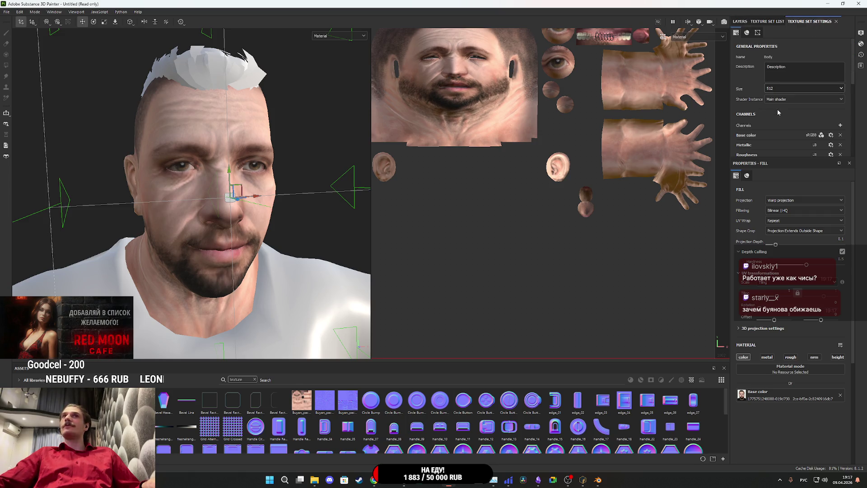
pyautogui.click(740, 21)
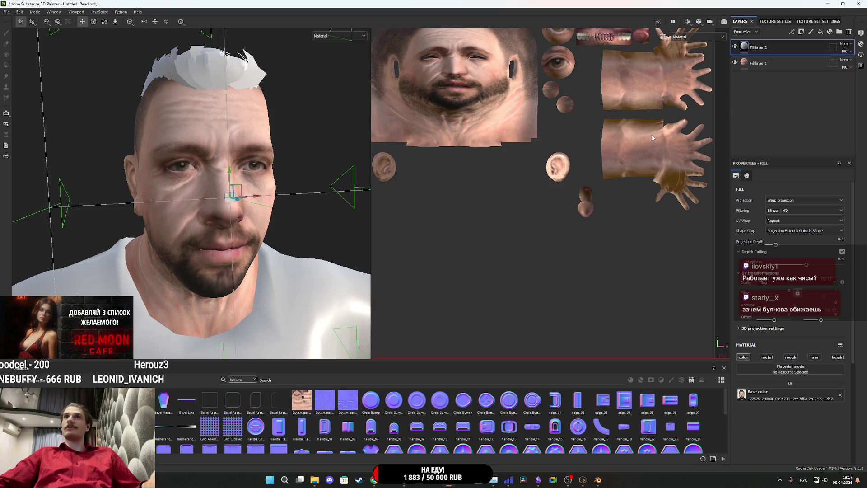
# Switch the viewport to display only the base colour channel.
pyautogui.moveTo(281, 213)
pyautogui.mouseDown()
pyautogui.moveTo(299, 246)
pyautogui.moveTo(292, 242)
pyautogui.moveTo(302, 244)
pyautogui.mouseUp()
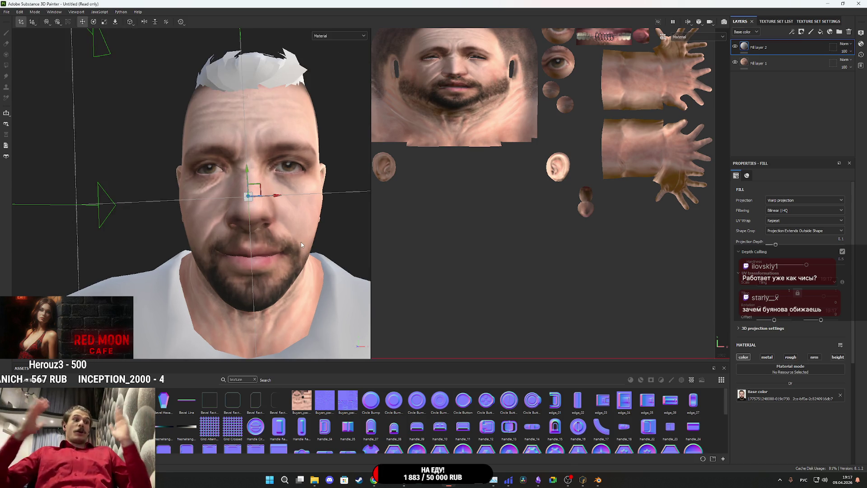
pyautogui.press('b')
pyautogui.moveTo(299, 258); pyautogui.dragTo(304, 209)
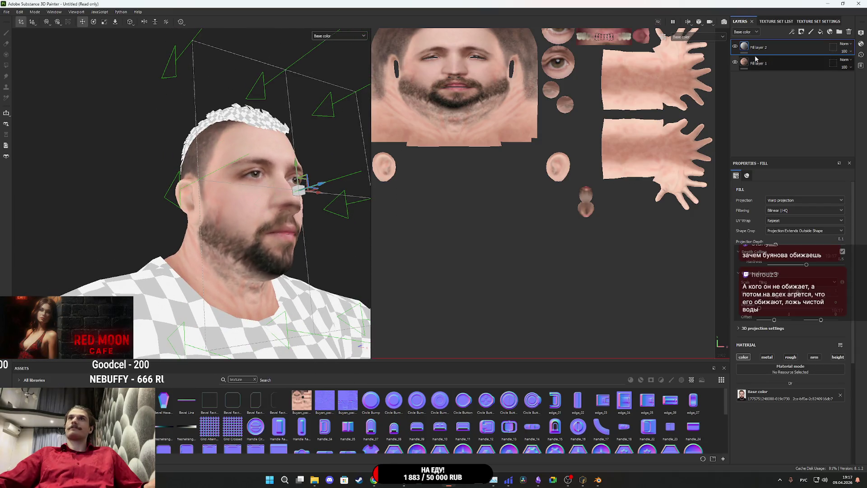
# Add a mask to Fill layer 2 and polygon-fill both eye UV islands in UV chunk mode.
pyautogui.rightClick(746, 46)
pyautogui.click(768, 58)
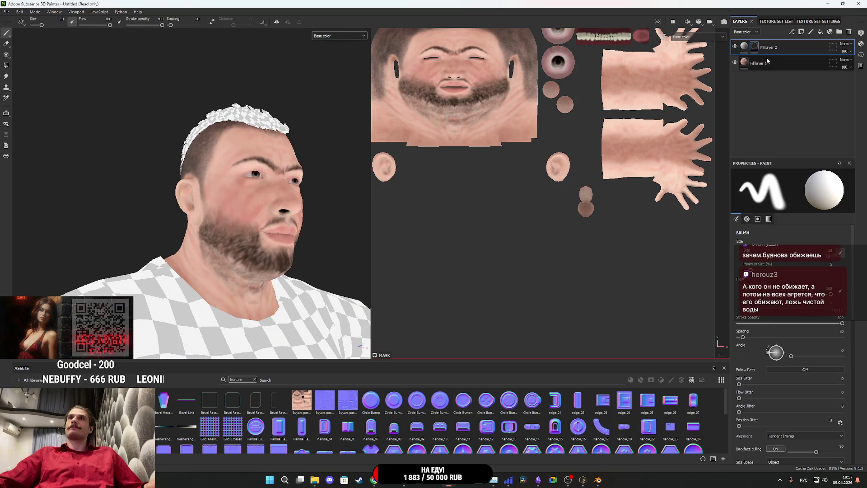
pyautogui.click(6, 66)
pyautogui.scroll(3, 489, 140)
pyautogui.click(53, 23)
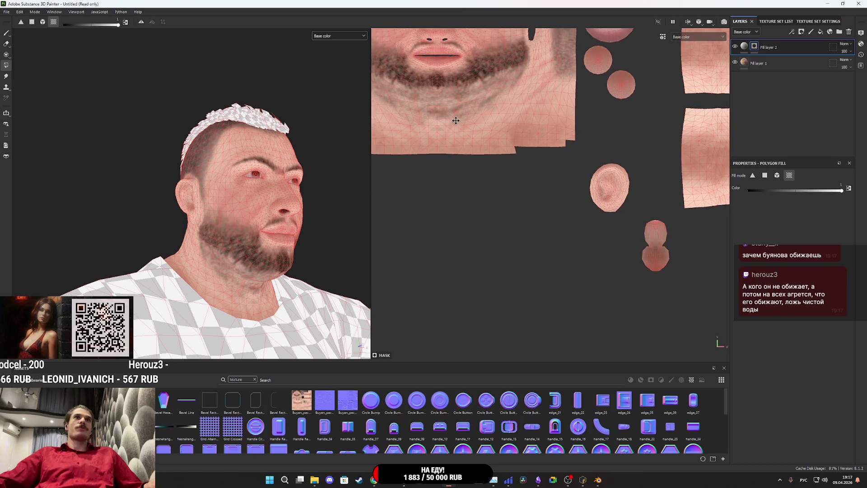
pyautogui.scroll(-3, 534, 260)
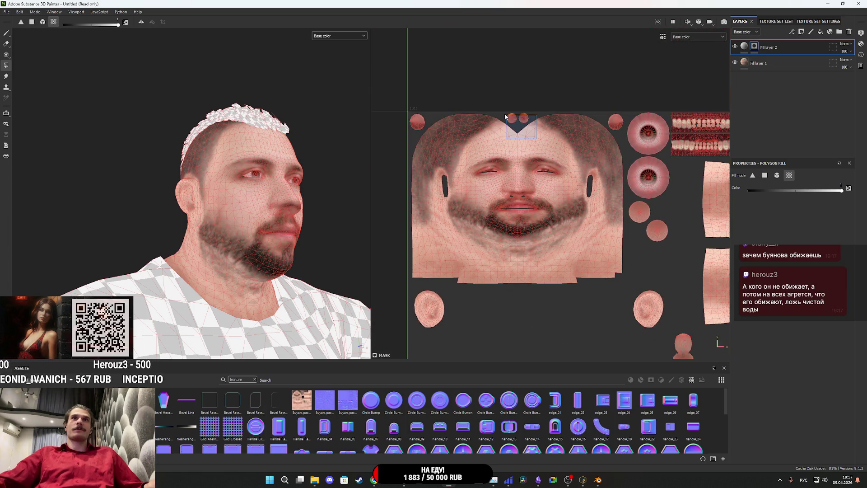
pyautogui.moveTo(449, 145); pyautogui.dragTo(421, 120)
pyautogui.moveTo(612, 160); pyautogui.dragTo(640, 131)
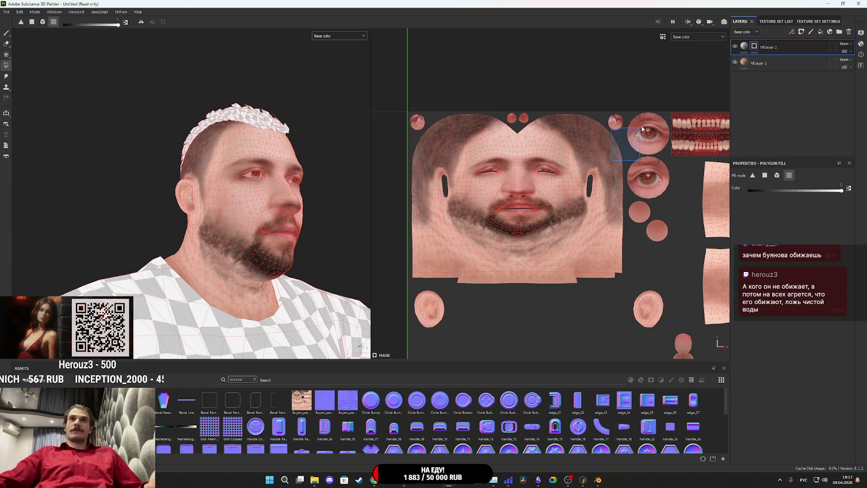
# Switch the viewport back to the full Material view, framed on the face.
pyautogui.click(744, 46)
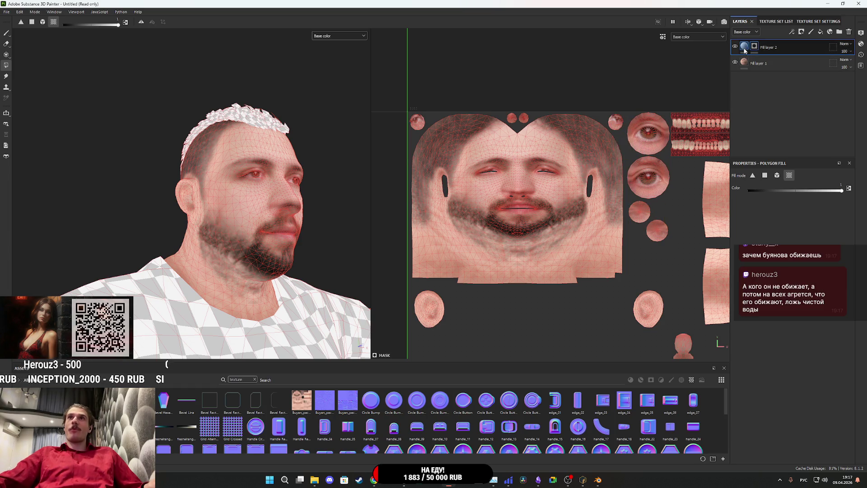
pyautogui.moveTo(271, 216); pyautogui.dragTo(217, 230)
pyautogui.press('f')
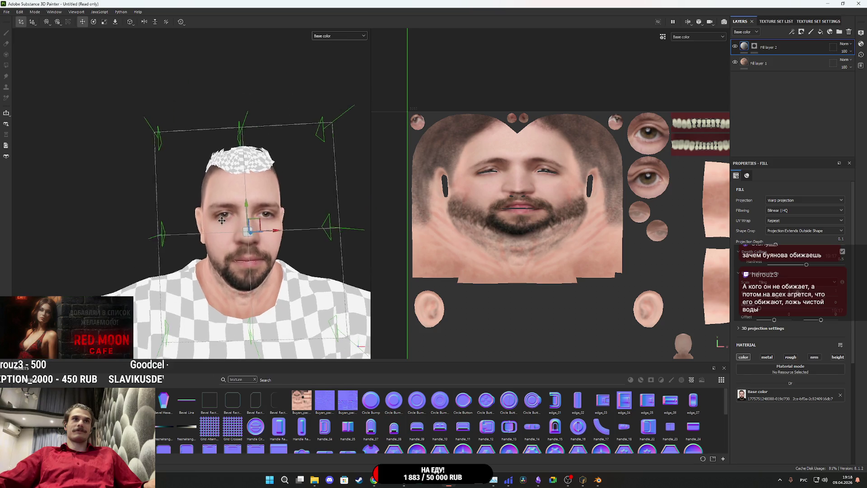
pyautogui.click(337, 36)
pyautogui.click(333, 53)
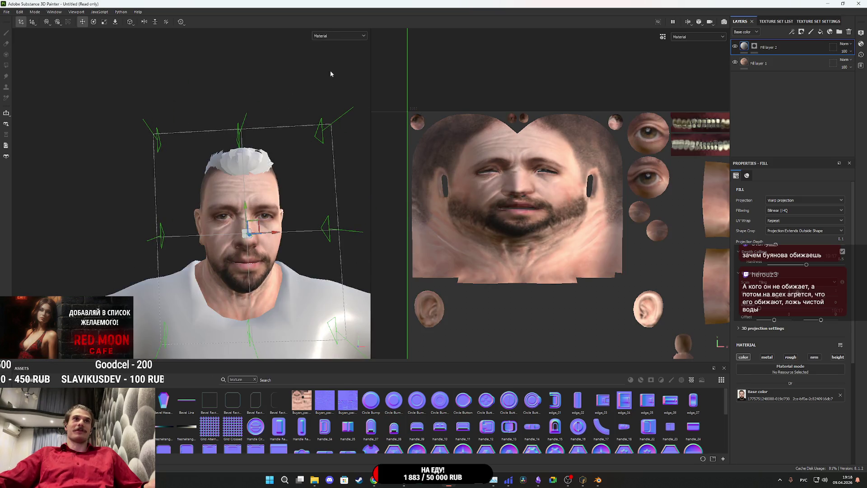
pyautogui.scroll(2, 288, 243)
pyautogui.moveTo(288, 243)
pyautogui.mouseDown()
pyautogui.moveTo(304, 259)
pyautogui.moveTo(285, 262)
pyautogui.moveTo(313, 222)
pyautogui.mouseUp()
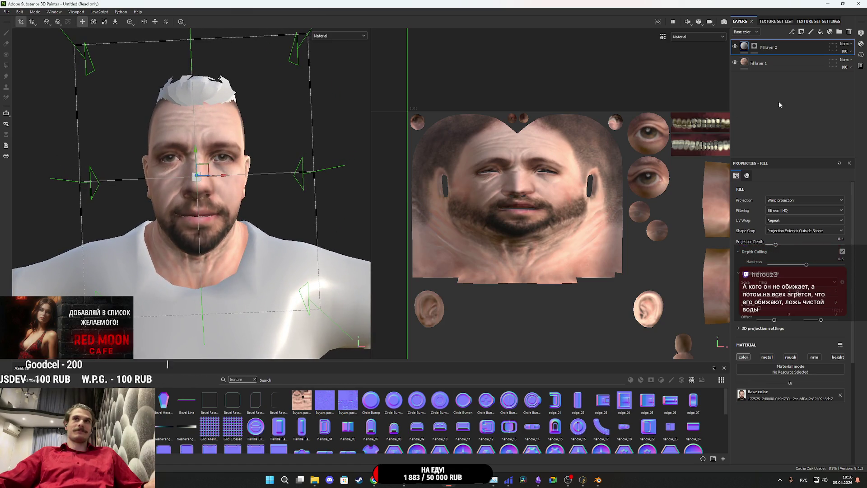
# Select Fill layer 1 and check the textured model from the side.
pyautogui.click(768, 63)
pyautogui.scroll(-2, 261, 200)
pyautogui.moveTo(261, 200)
pyautogui.mouseDown()
pyautogui.moveTo(249, 254)
pyautogui.moveTo(249, 219)
pyautogui.mouseUp()
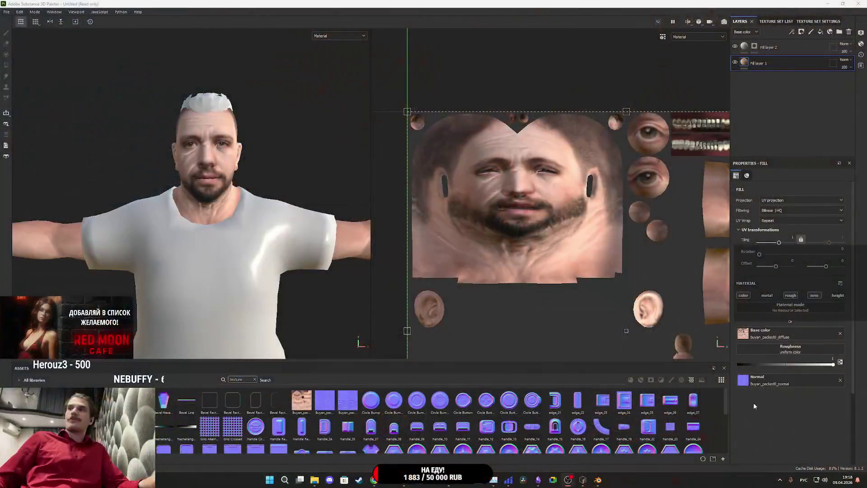
# Bring the Arena AI browser window forward and paste the clothing-texture request.
pyautogui.moveTo(374, 479)
pyautogui.click(368, 427)
pyautogui.write('переделай текстуры одежды на этой UV чтобы выглядели как фото текстуры')
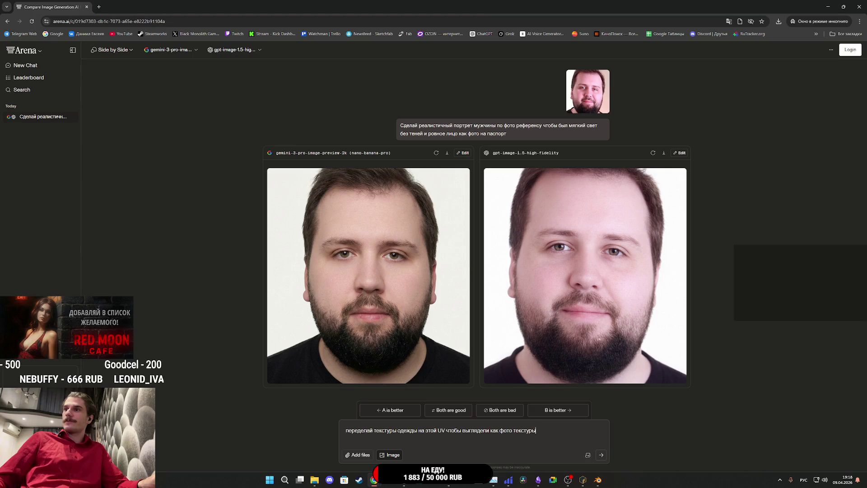
# Attach the clothing UV image, add the 'детализации' wording, and send the request.
pyautogui.click(314, 480)
pyautogui.moveTo(463, 363)
pyautogui.mouseDown()
pyautogui.moveTo(409, 422)
pyautogui.moveTo(423, 441)
pyautogui.mouseUp()
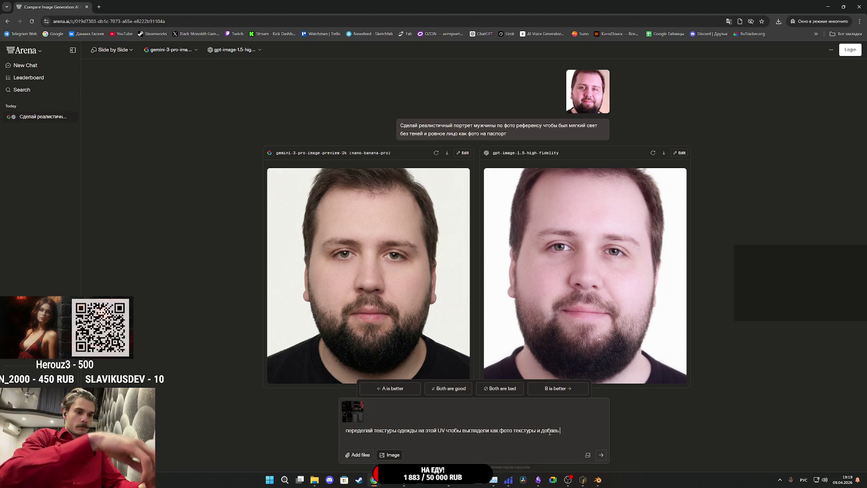
pyautogui.write('детали')
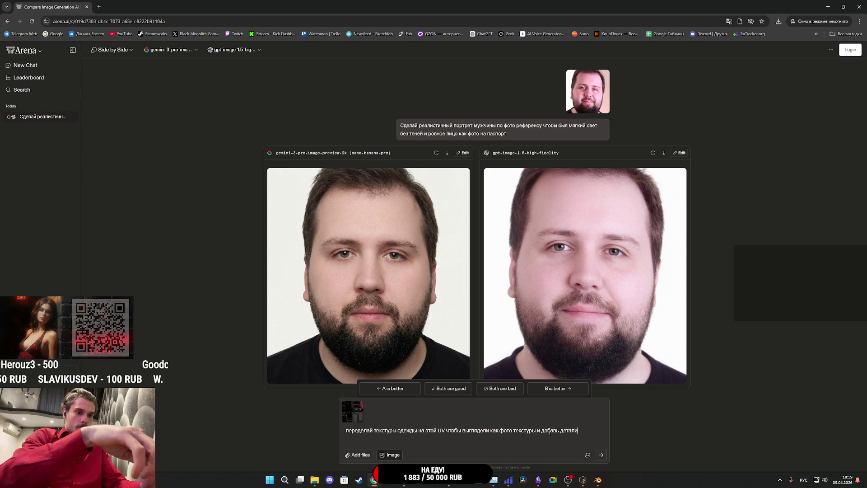
pyautogui.write('зации')
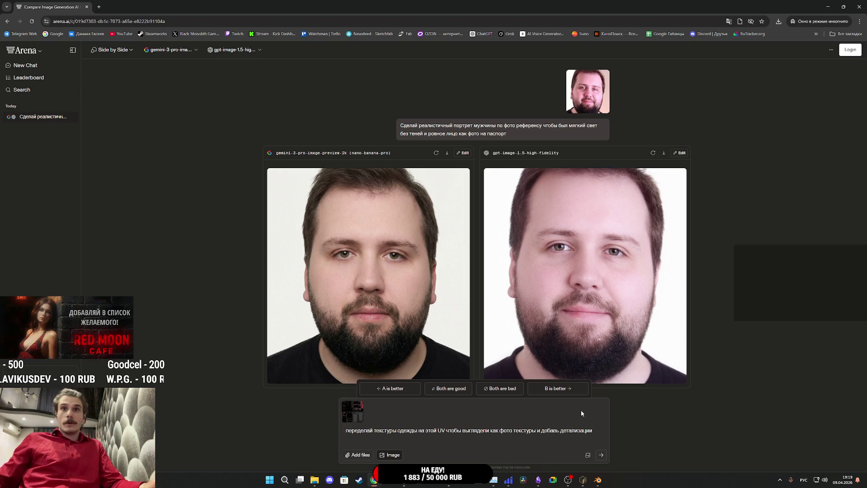
pyautogui.click(601, 456)
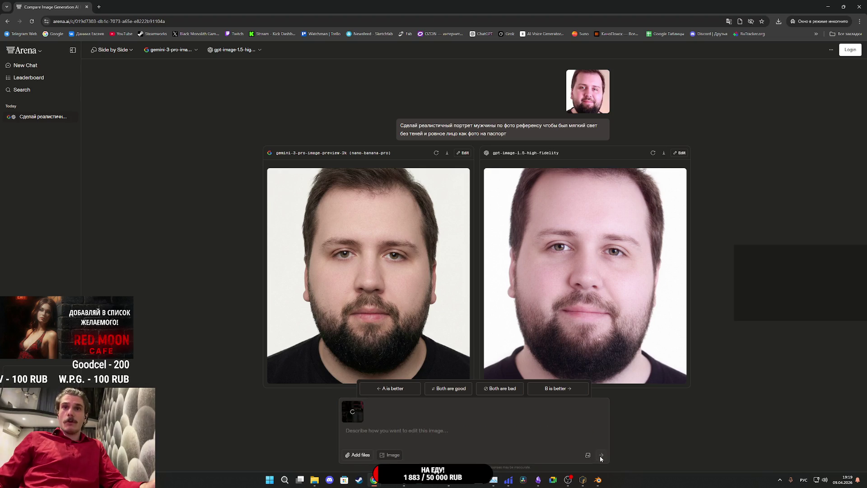
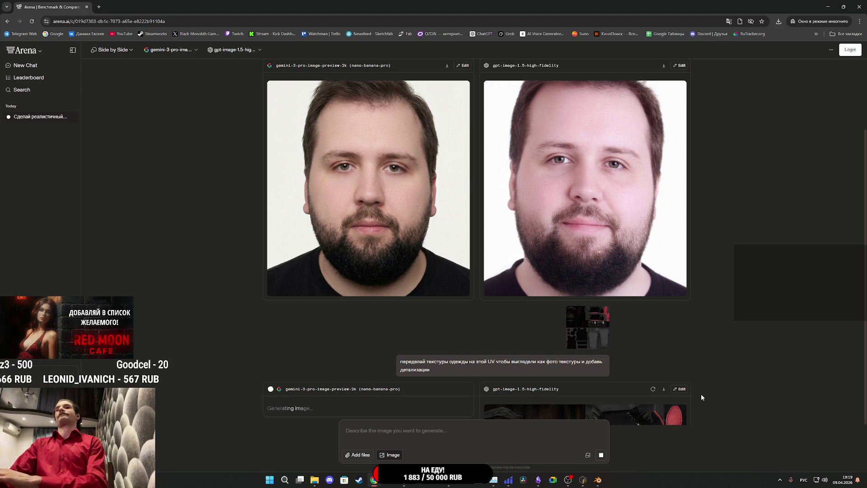
# Save the left Gemini-generated clothing texture atlas as a PNG in Downloads.
pyautogui.scroll(-5, 701, 394)
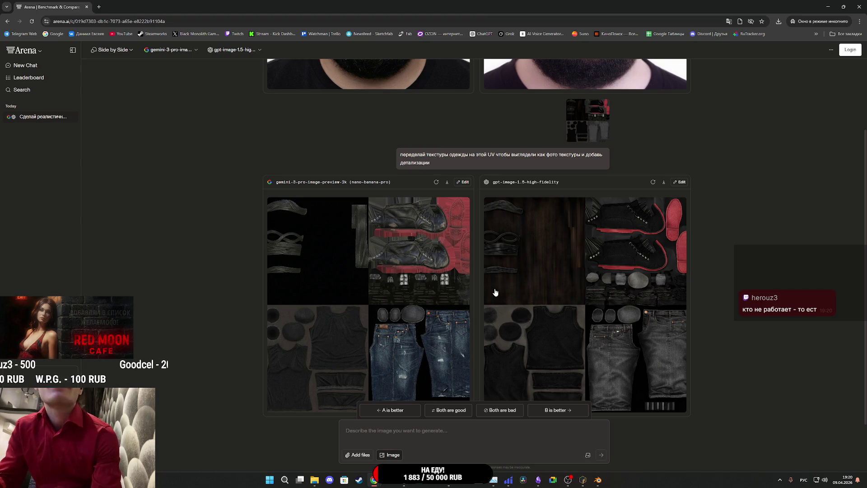
pyautogui.click(411, 282)
pyautogui.rightClick(411, 281)
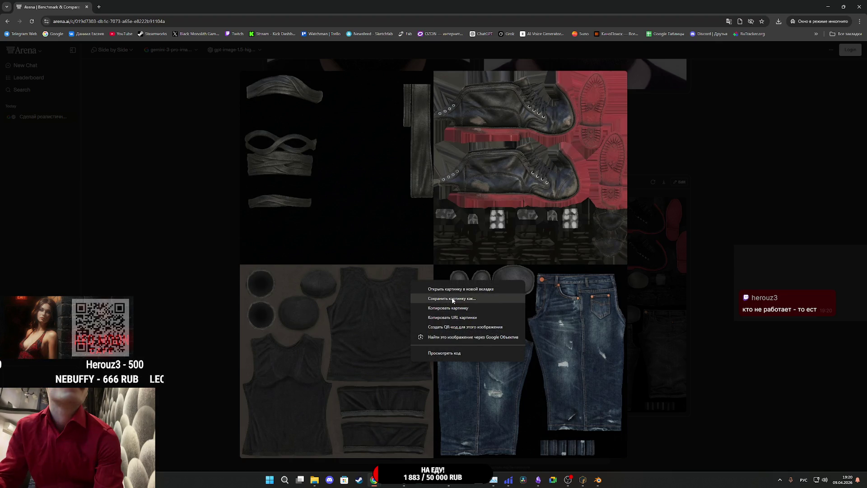
pyautogui.click(450, 297)
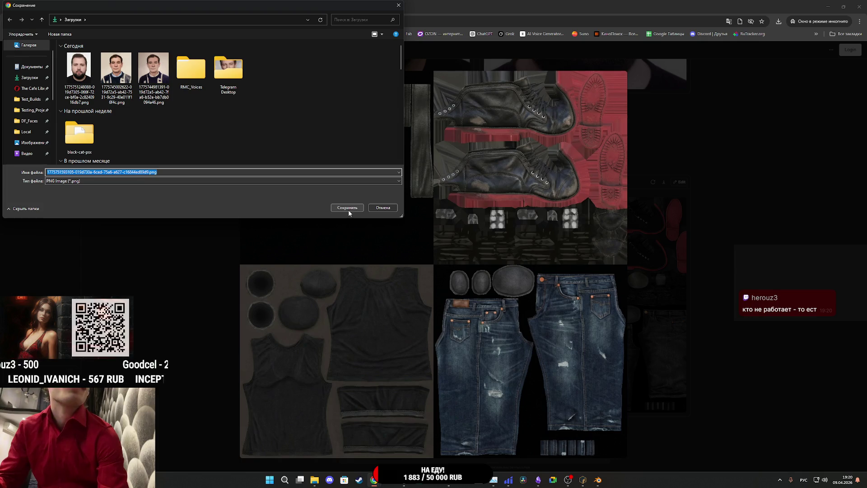
pyautogui.click(347, 209)
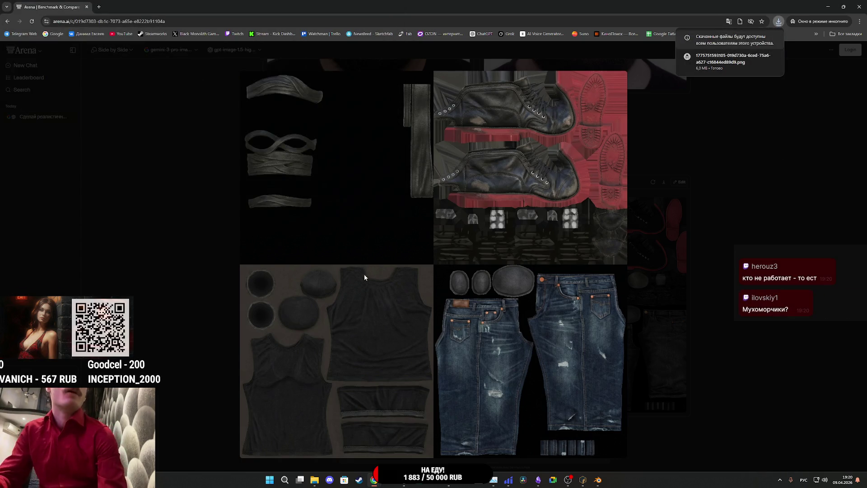
pyautogui.moveTo(449, 479)
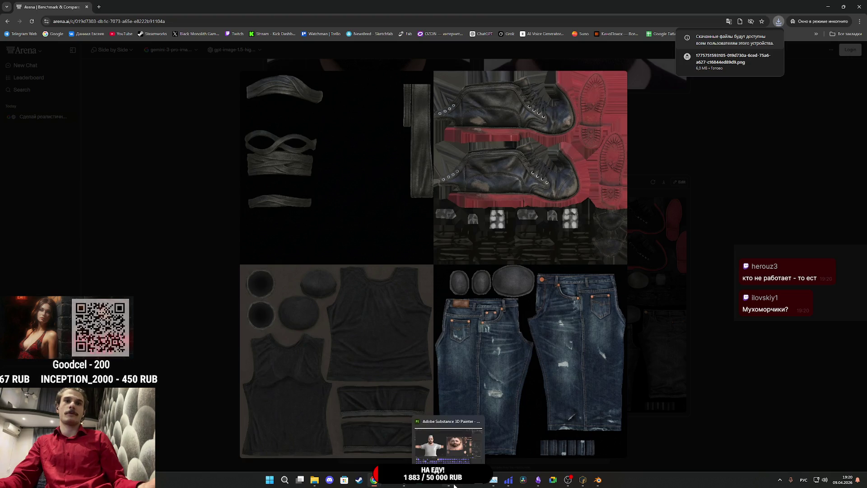
pyautogui.click(449, 452)
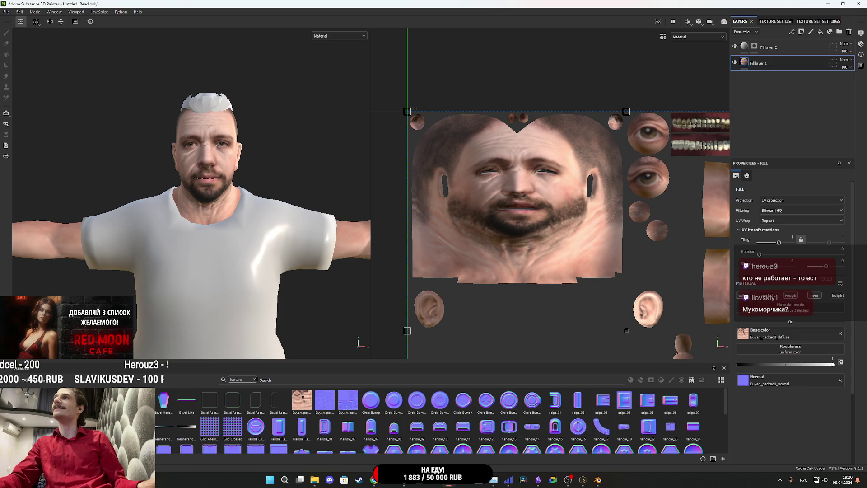
# Import the downloaded clothing texture PNG into the project as a texture.
pyautogui.moveTo(664, 392); pyautogui.dragTo(605, 420)
pyautogui.click(524, 171)
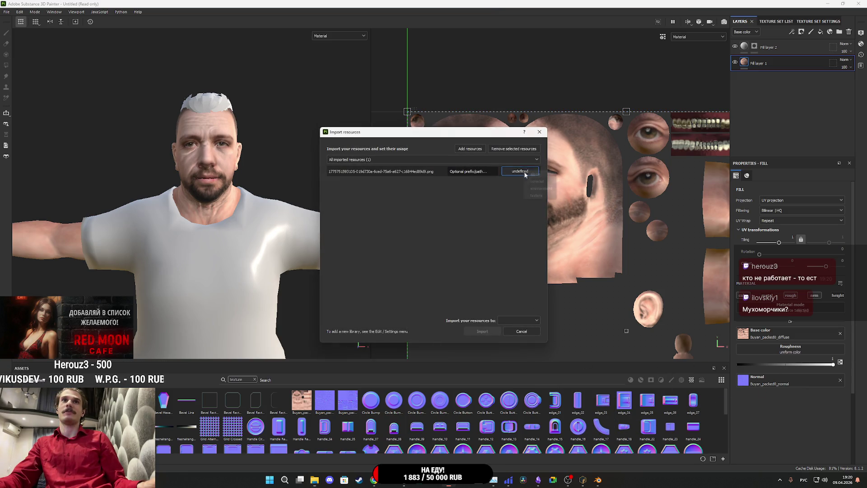
pyautogui.click(532, 197)
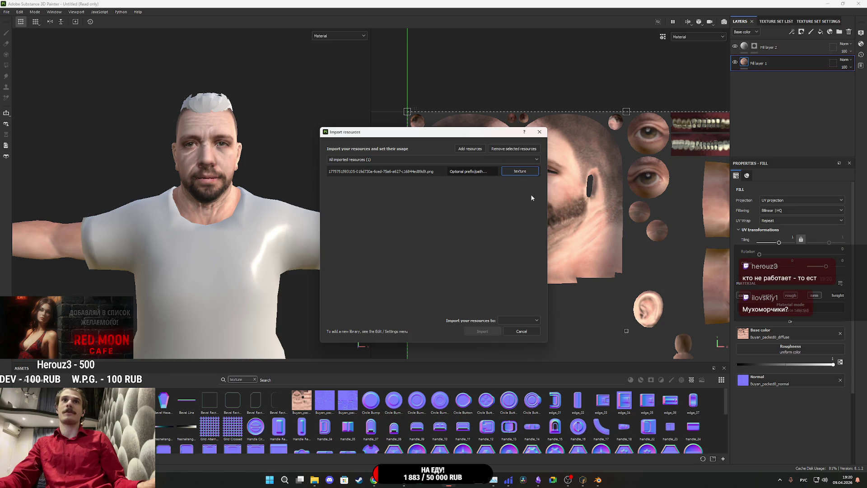
pyautogui.click(511, 338)
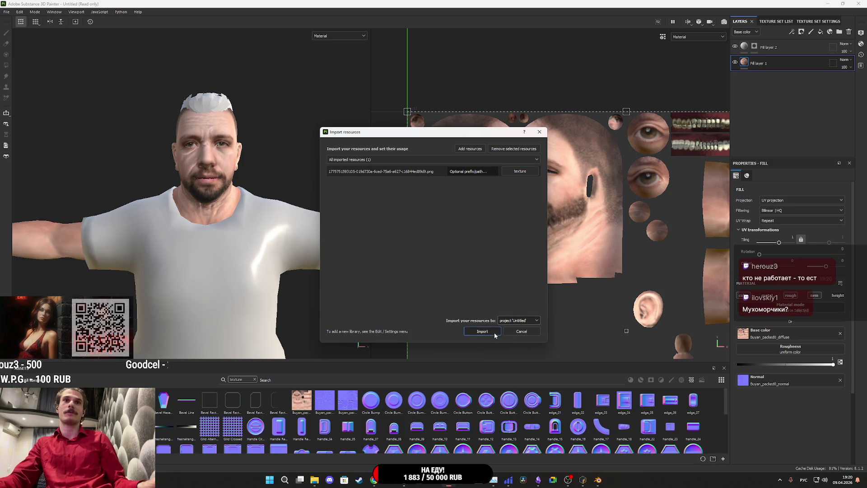
pyautogui.click(492, 334)
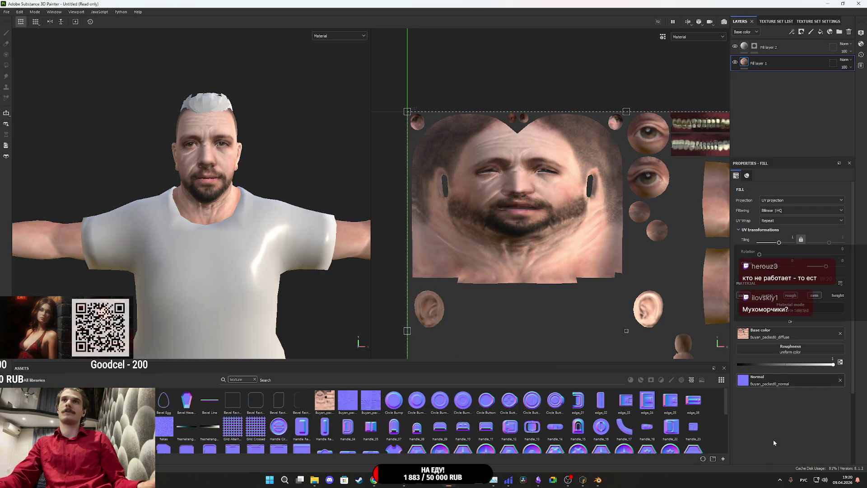
# On the Cloth set, replace Layer 1 with a fill using the texture as base colour, roughness 1.
pyautogui.click(782, 22)
pyautogui.click(763, 60)
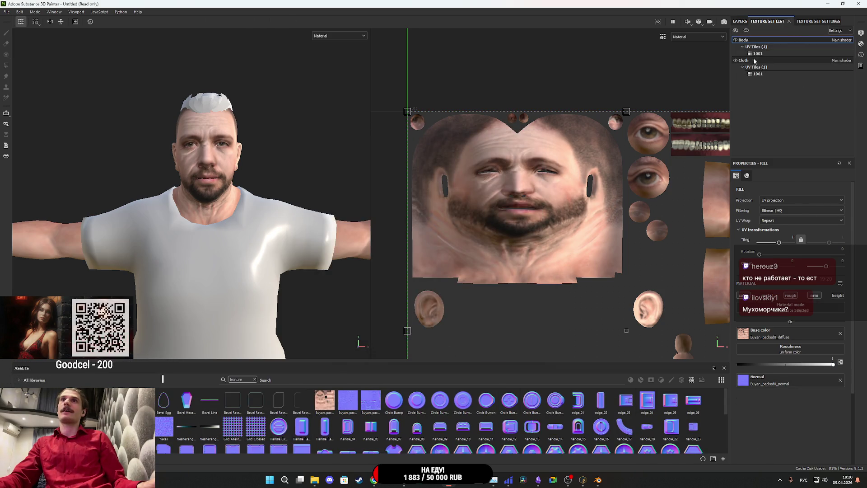
pyautogui.click(740, 21)
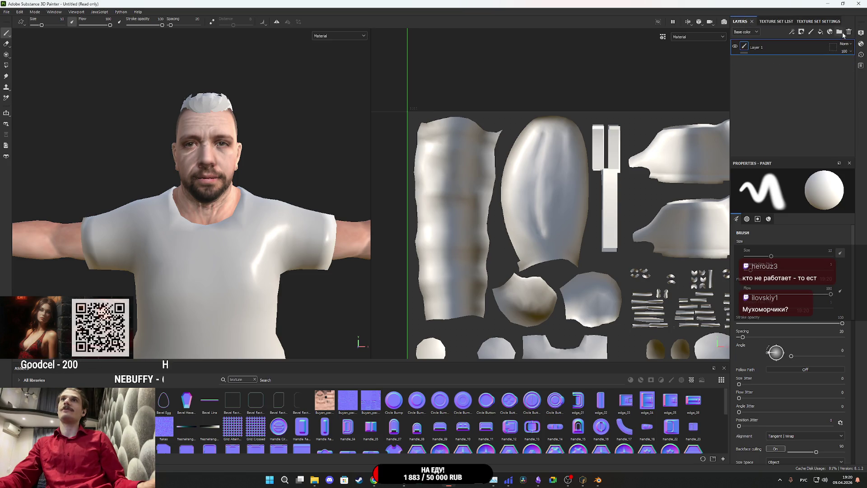
pyautogui.click(850, 33)
pyautogui.click(821, 32)
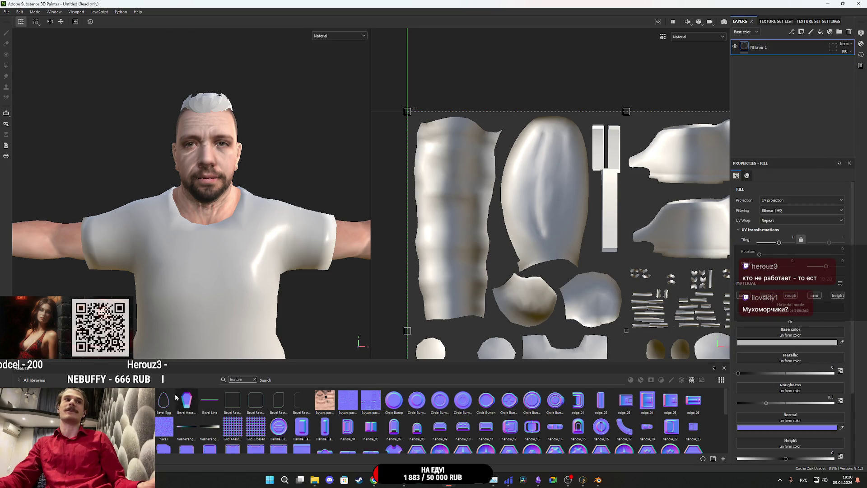
pyautogui.moveTo(625, 367)
pyautogui.mouseDown()
pyautogui.moveTo(788, 344)
pyautogui.moveTo(788, 337)
pyautogui.mouseUp()
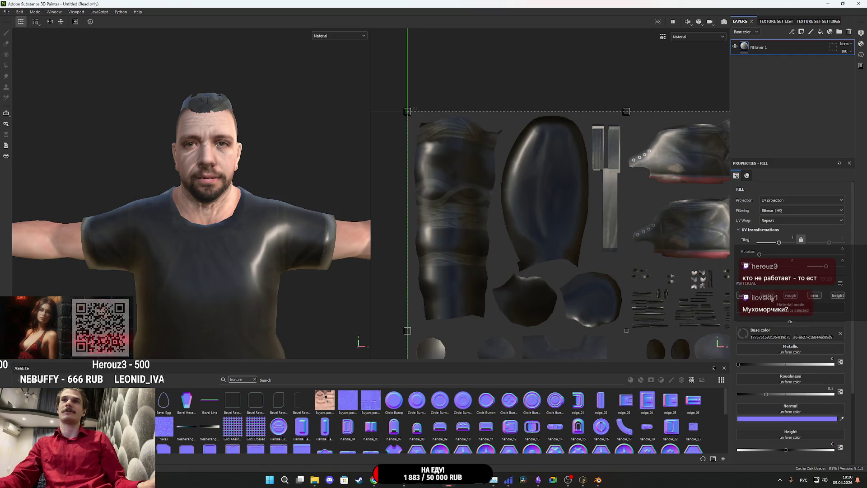
pyautogui.click(768, 295)
pyautogui.click(838, 295)
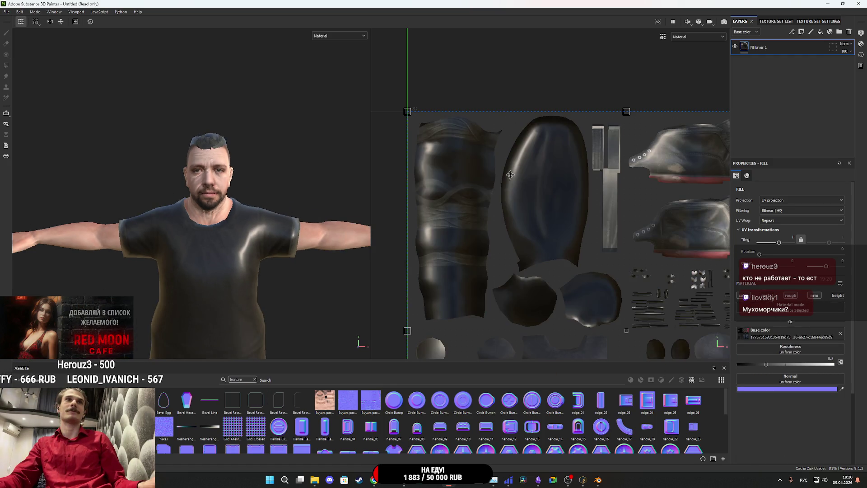
pyautogui.moveTo(798, 365); pyautogui.dragTo(833, 364)
# Orbit and zoom around the model to inspect the jeans, shoes and head.
pyautogui.moveTo(216, 269)
pyautogui.mouseDown()
pyautogui.moveTo(316, 197)
pyautogui.moveTo(416, 216)
pyautogui.moveTo(216, 222)
pyautogui.moveTo(239, 146)
pyautogui.moveTo(151, 161)
pyautogui.moveTo(114, 147)
pyautogui.moveTo(268, 264)
pyautogui.mouseUp()
pyautogui.scroll(-3, 217, 221)
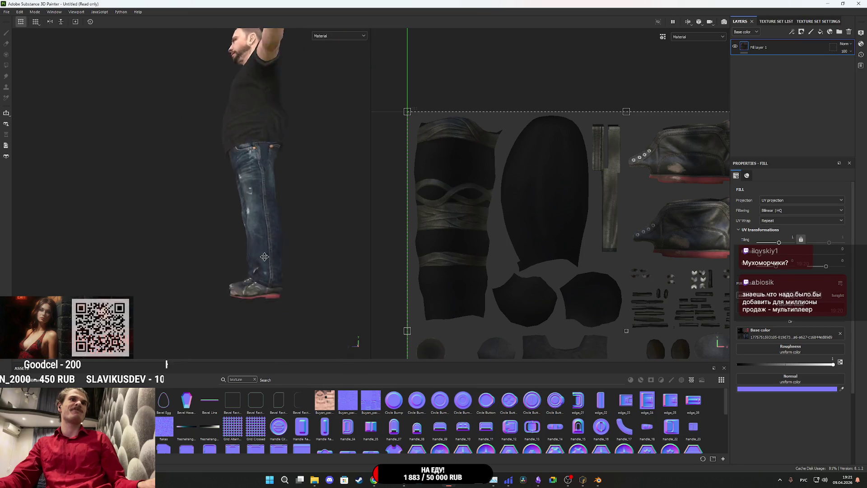
pyautogui.scroll(6, 268, 263)
pyautogui.moveTo(172, 221); pyautogui.dragTo(206, 186)
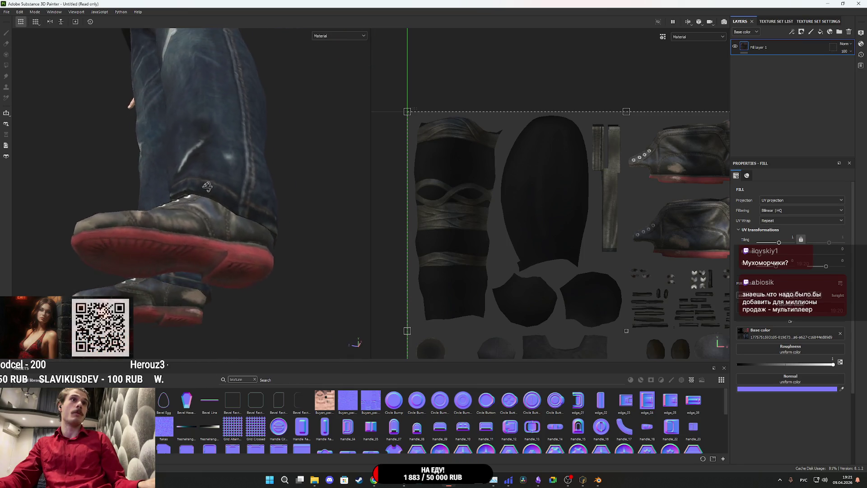
pyautogui.scroll(-8, 206, 186)
pyautogui.moveTo(123, 234)
pyautogui.mouseDown()
pyautogui.moveTo(122, 211)
pyautogui.moveTo(265, 239)
pyautogui.moveTo(248, 122)
pyautogui.moveTo(245, 282)
pyautogui.moveTo(187, 301)
pyautogui.moveTo(110, 265)
pyautogui.moveTo(251, 252)
pyautogui.moveTo(122, 239)
pyautogui.moveTo(109, 213)
pyautogui.moveTo(178, 207)
pyautogui.moveTo(148, 252)
pyautogui.moveTo(271, 238)
pyautogui.mouseUp()
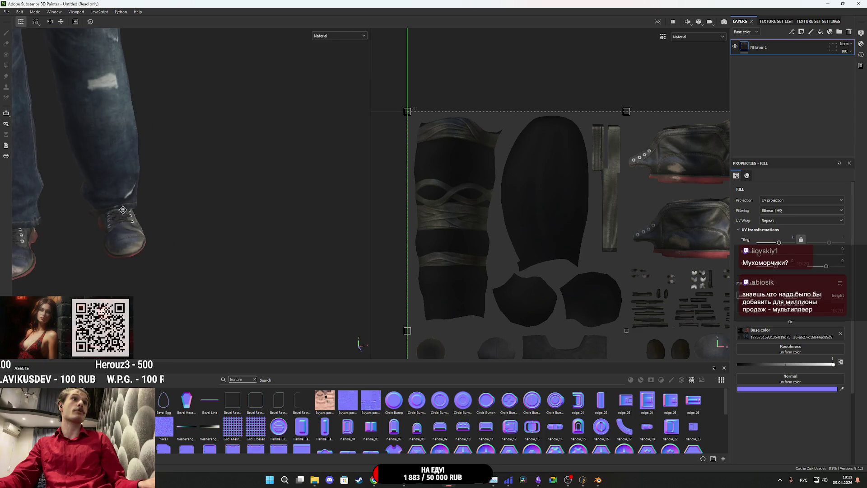
pyautogui.scroll(4, 245, 282)
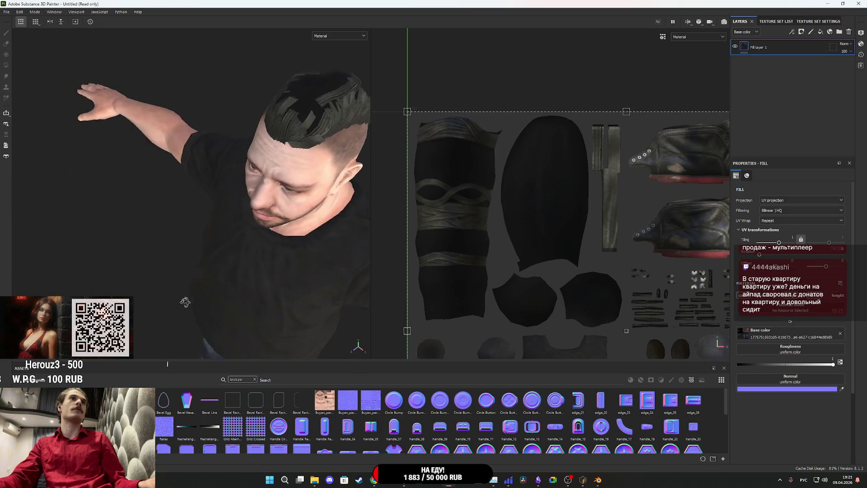
pyautogui.scroll(2, 223, 253)
pyautogui.scroll(2, 270, 238)
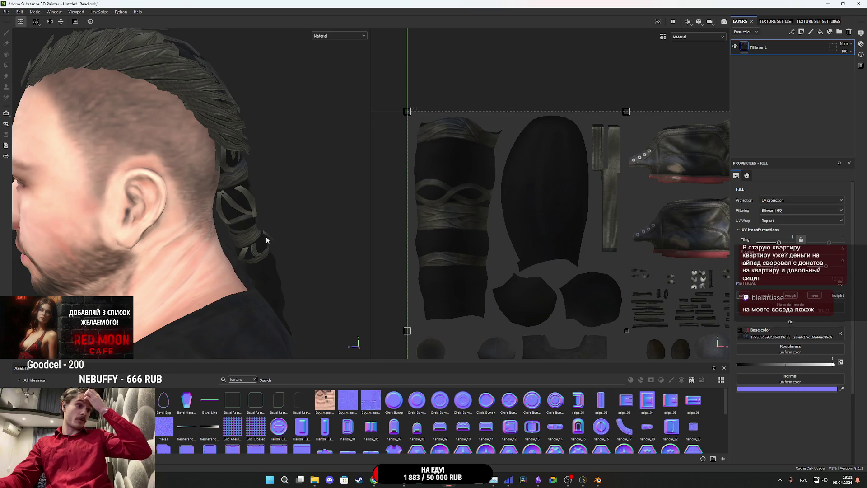
pyautogui.scroll(-5, 123, 281)
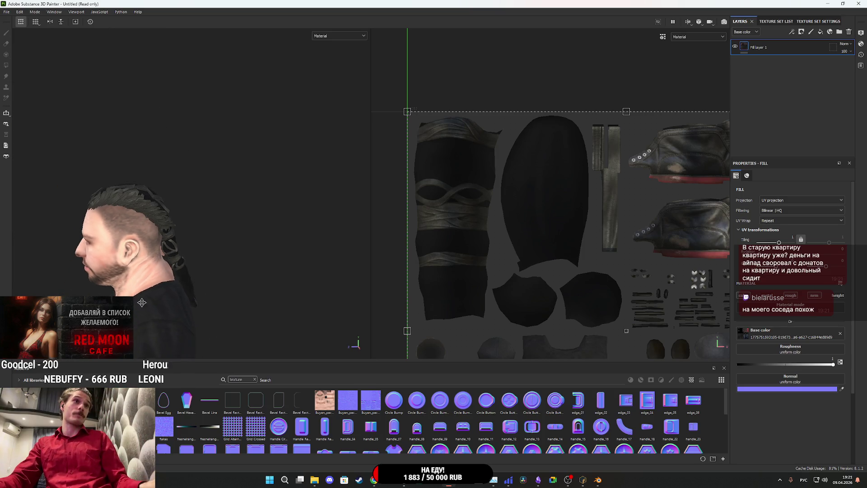
pyautogui.scroll(5, 142, 303)
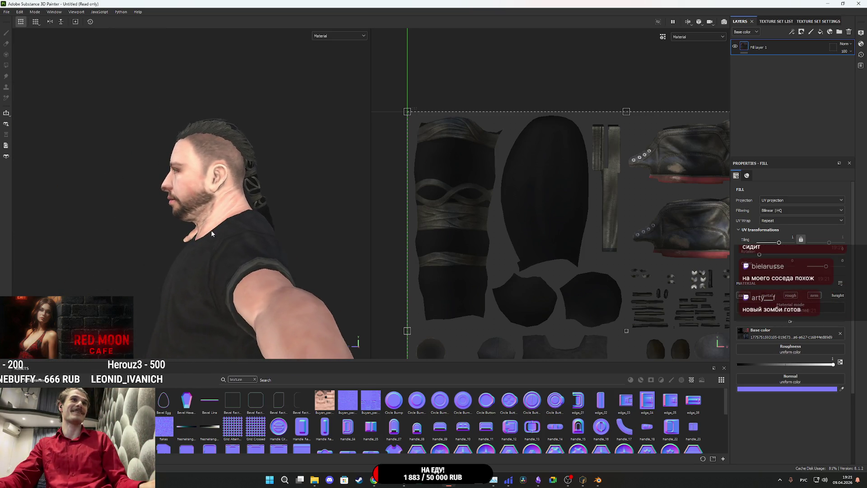
pyautogui.moveTo(211, 232)
pyautogui.mouseDown()
pyautogui.moveTo(341, 235)
pyautogui.moveTo(213, 234)
pyautogui.moveTo(315, 186)
pyautogui.moveTo(316, 176)
pyautogui.moveTo(271, 165)
pyautogui.mouseUp()
pyautogui.scroll(-5, 214, 235)
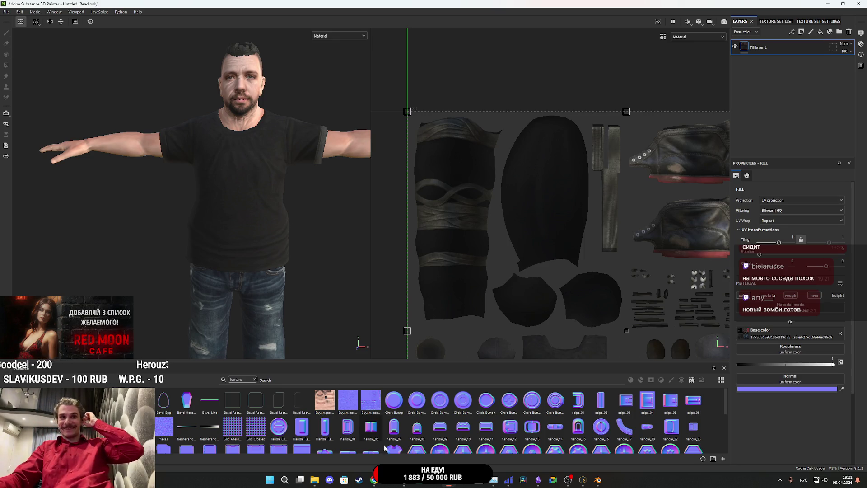
# Search Google Images for 'Escape from Tarkov logo' in a new Chrome tab.
pyautogui.moveTo(368, 480)
pyautogui.click(353, 442)
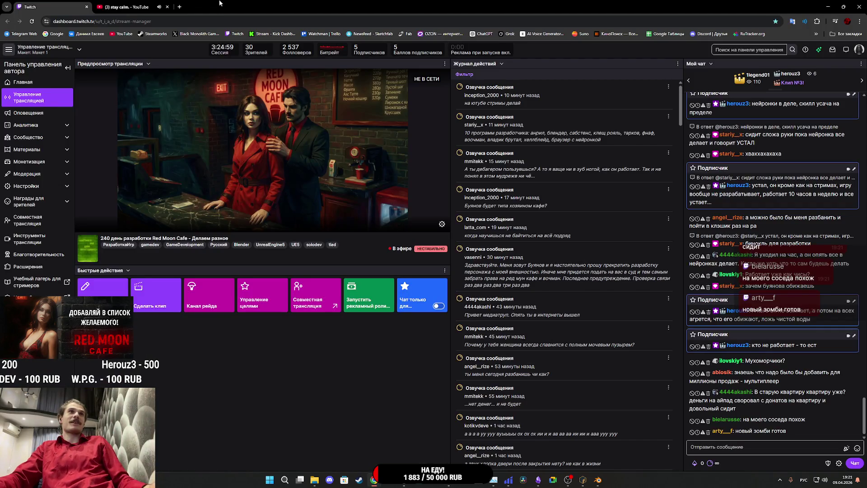
pyautogui.click(179, 8)
pyautogui.write('уысф')
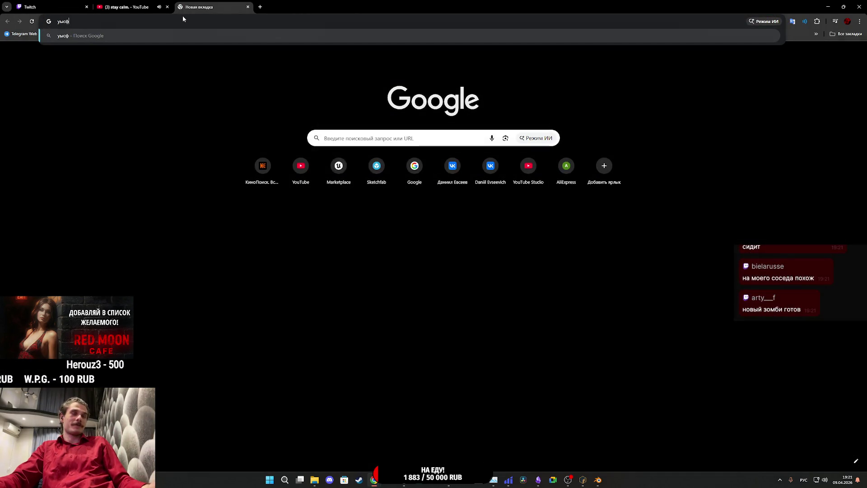
pyautogui.write('зу акщь')
pyautogui.click(159, 45)
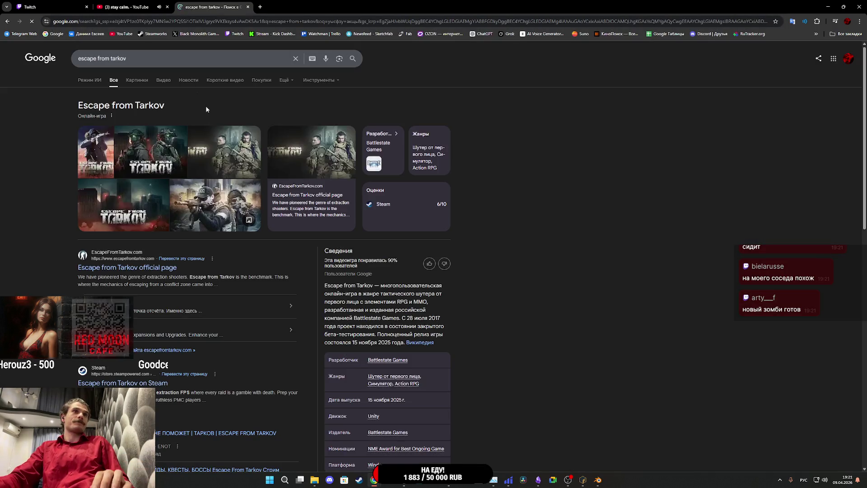
pyautogui.click(137, 80)
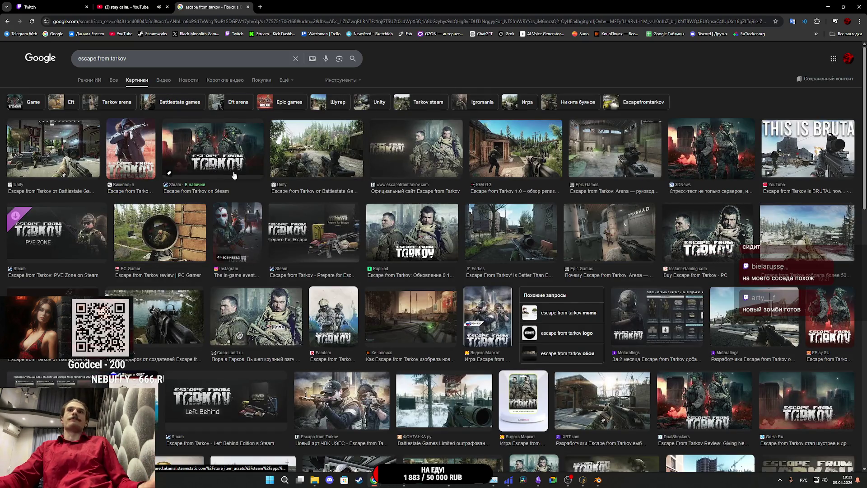
pyautogui.click(142, 60)
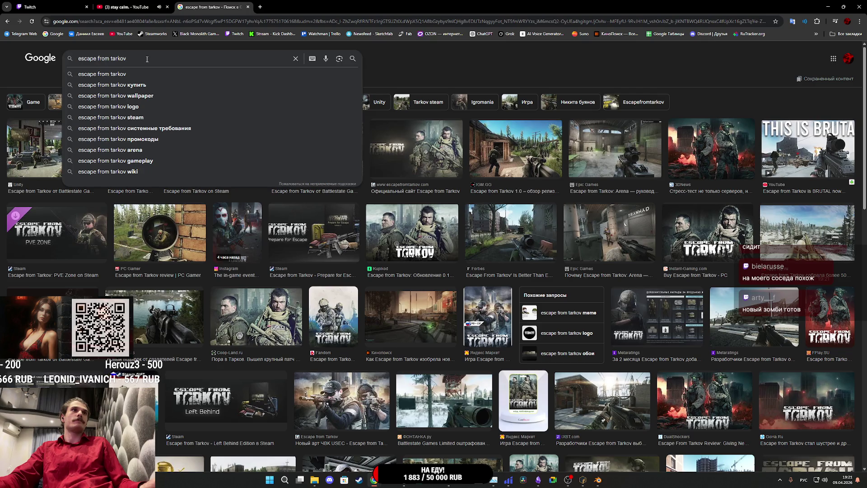
pyautogui.click(126, 106)
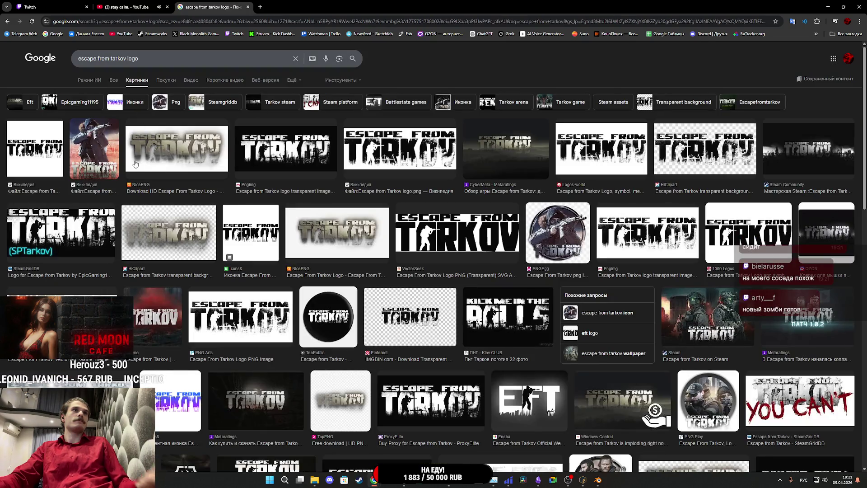
# Browse the logo results and copy the TeePublic black-and-white Escape from Tarkov logo image.
pyautogui.click(284, 153)
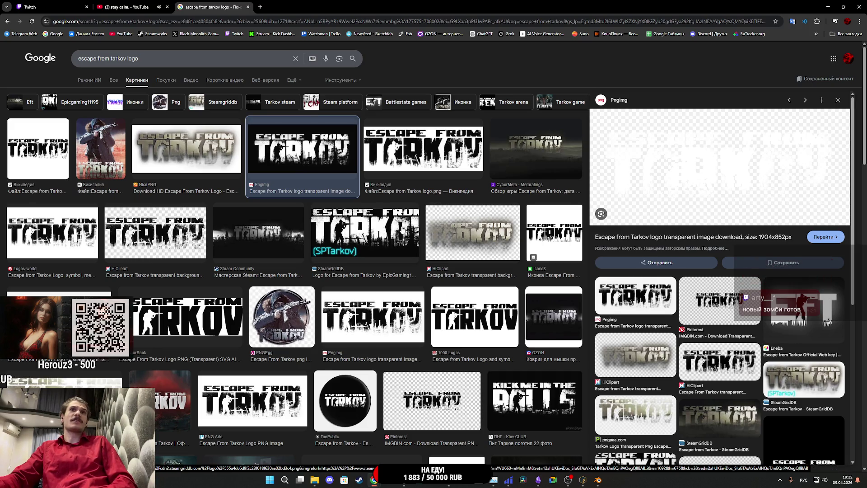
pyautogui.scroll(-3, 399, 229)
pyautogui.scroll(-3, 421, 235)
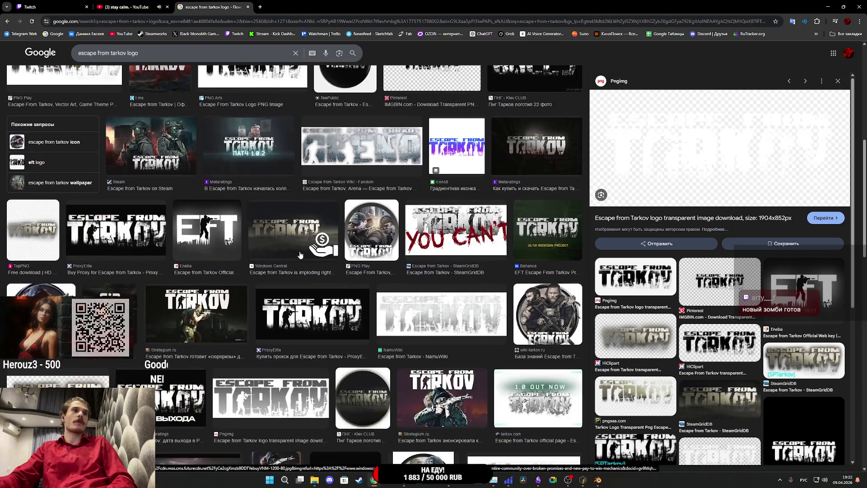
pyautogui.click(116, 230)
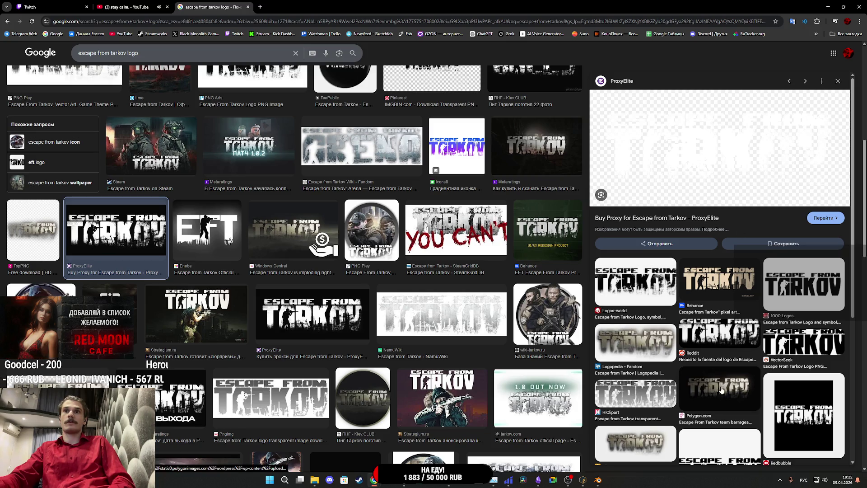
pyautogui.click(719, 333)
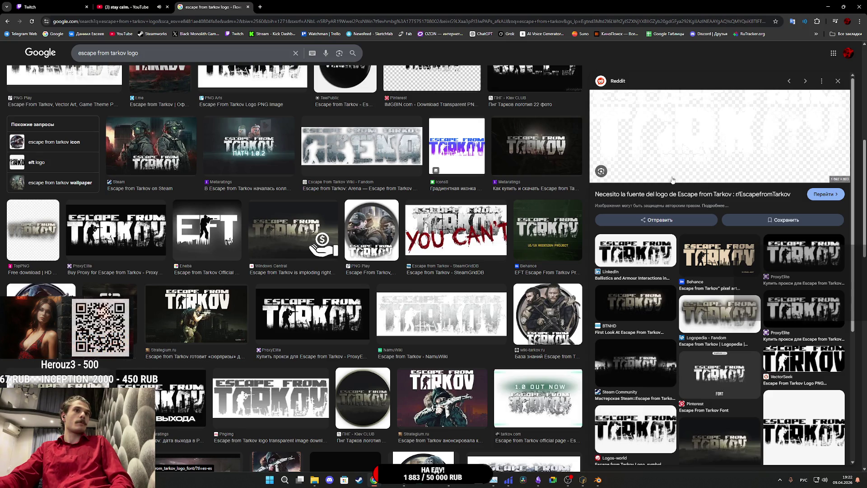
pyautogui.scroll(-4, 268, 256)
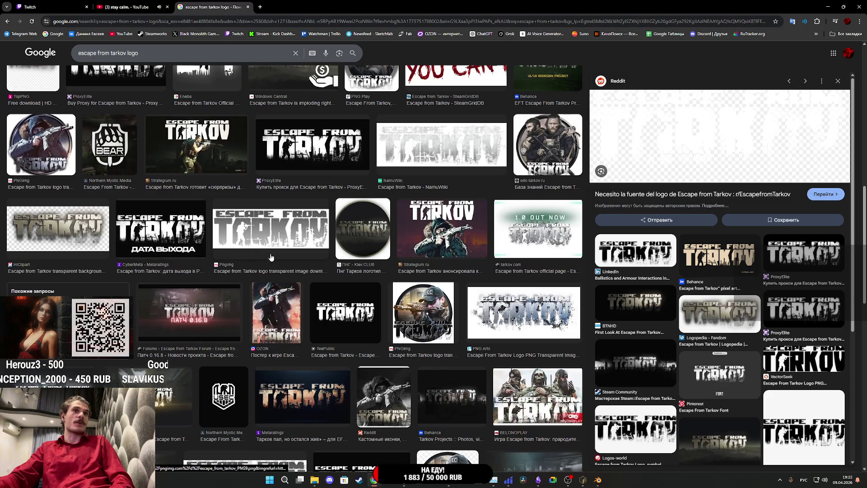
pyautogui.click(333, 315)
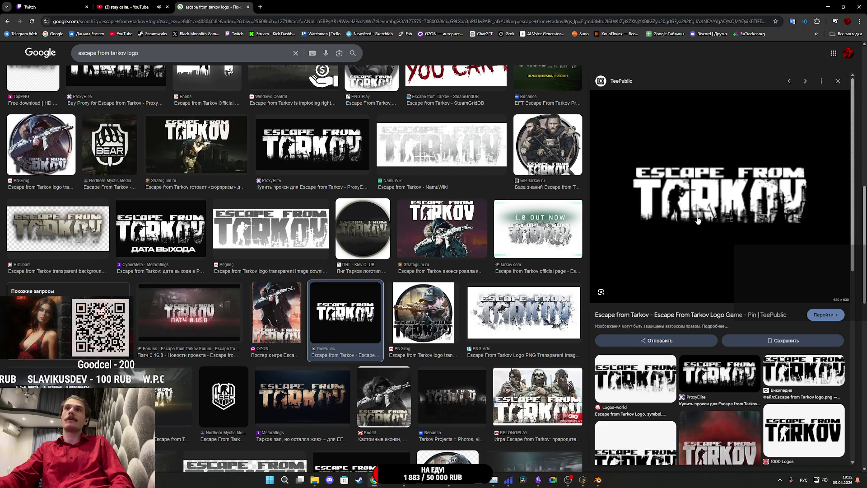
pyautogui.rightClick(732, 218)
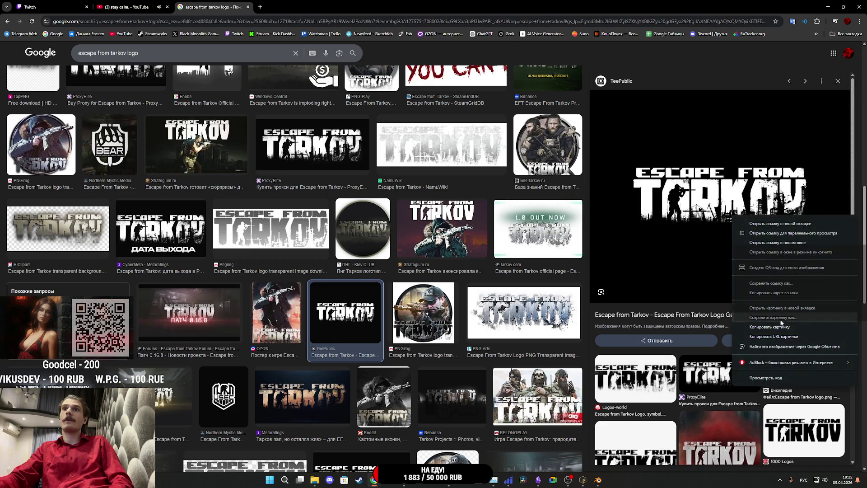
pyautogui.click(755, 324)
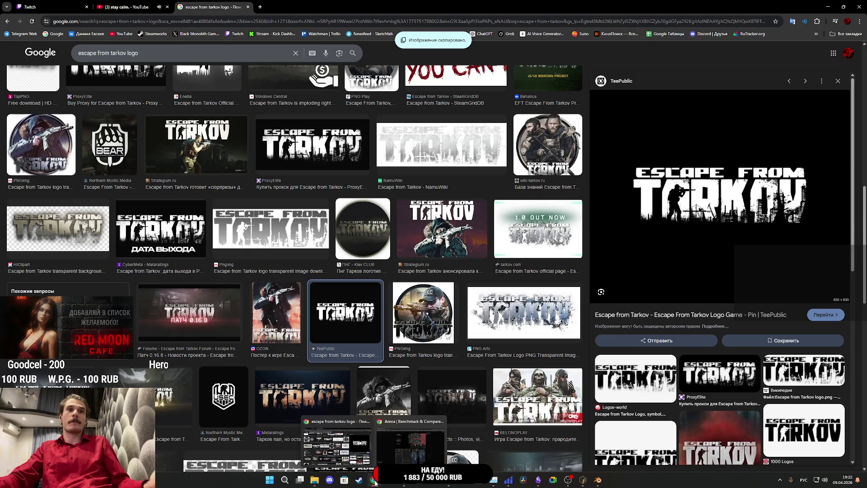
pyautogui.hotkey('alt', 'Tab')
# Paste the Tarkov logo into the Arena prompt and ask to retitle it ESCAPE FROM ZOO.
pyautogui.click(712, 272)
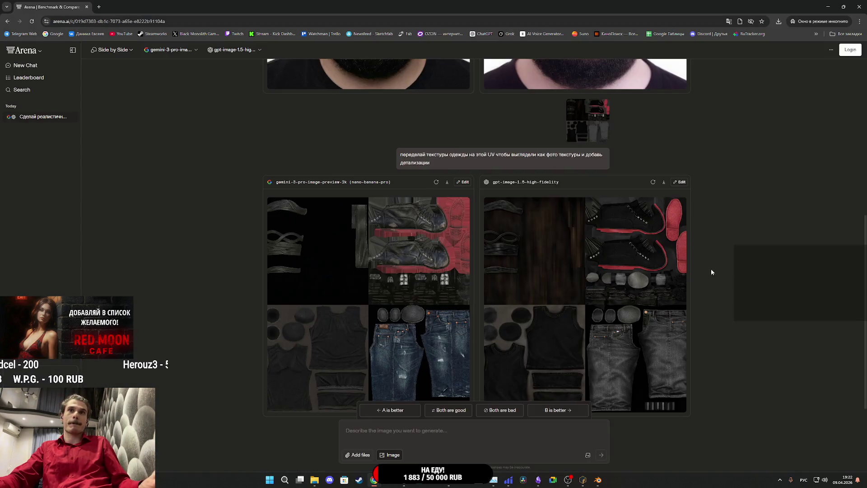
pyautogui.click(436, 436)
pyautogui.hotkey('ctrl', 'v')
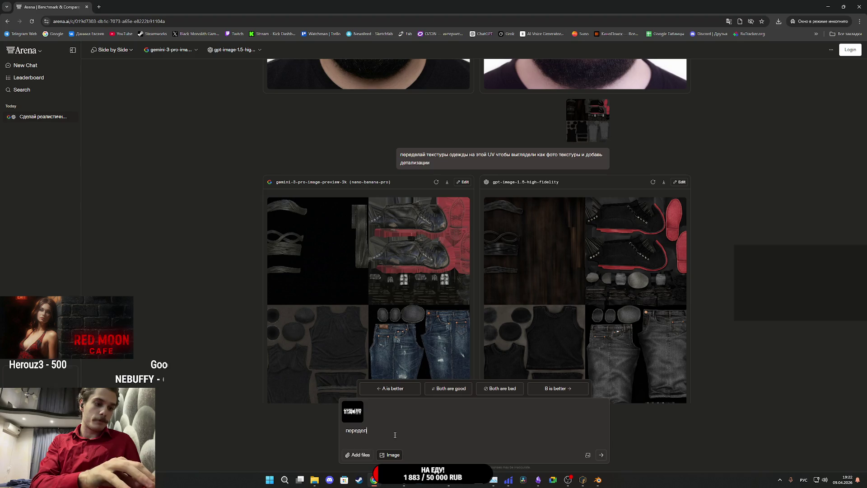
pyautogui.write('ай назва')
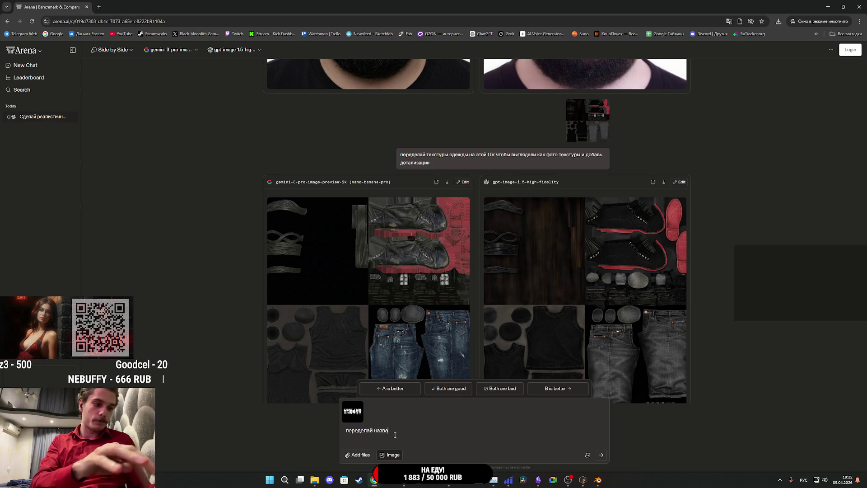
pyautogui.write('ние и логотип на ')
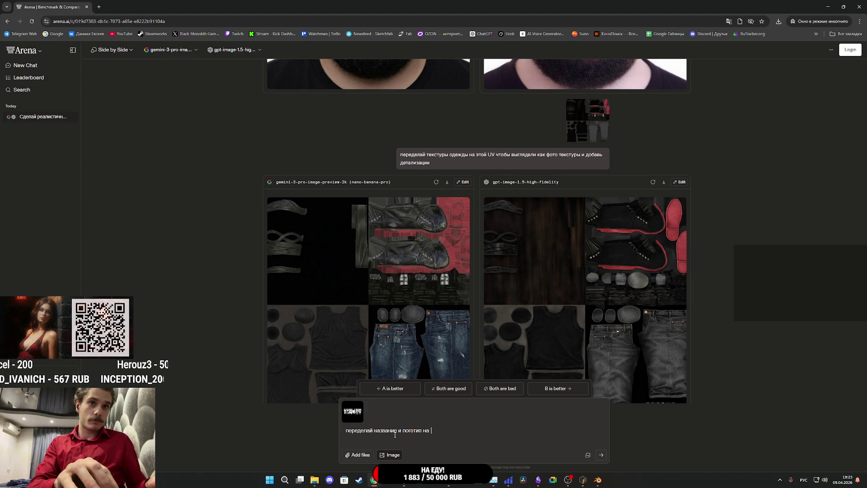
pyautogui.write(' ESCAPE FROM ')
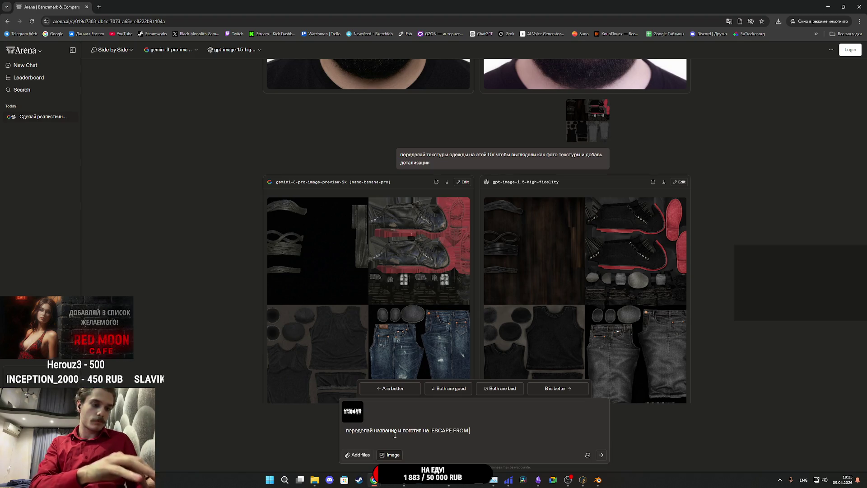
pyautogui.write('ZOO')
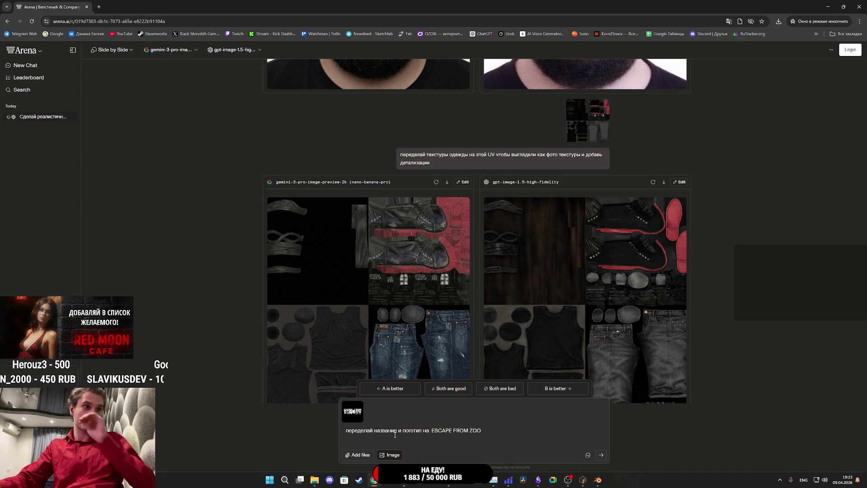
pyautogui.click(601, 456)
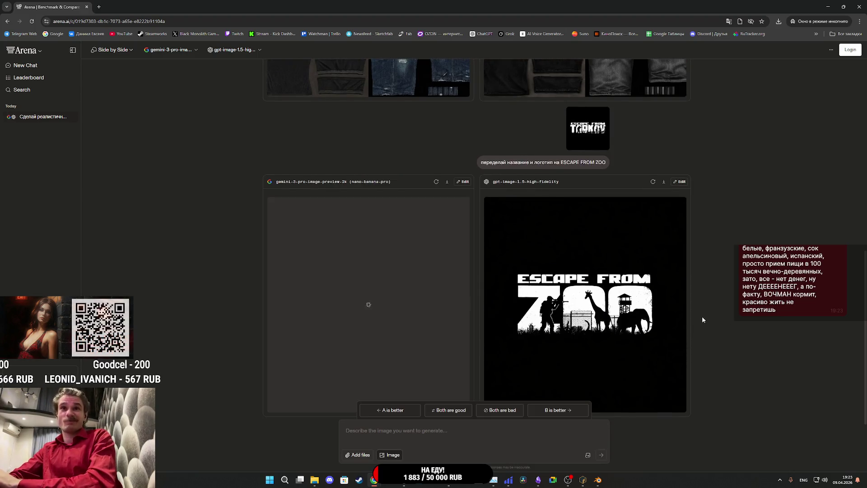
# Save the right-hand gpt-image ESCAPE FROM ZOO logo as a PNG in Downloads.
pyautogui.scroll(1, 634, 311)
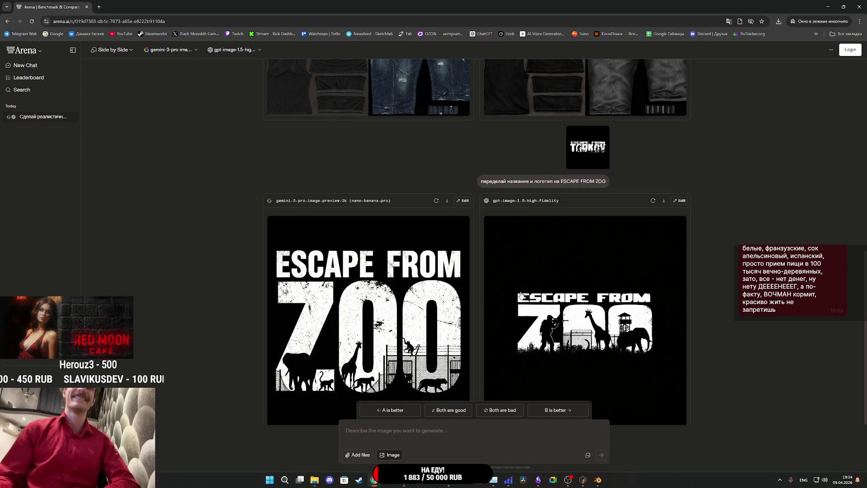
pyautogui.click(544, 300)
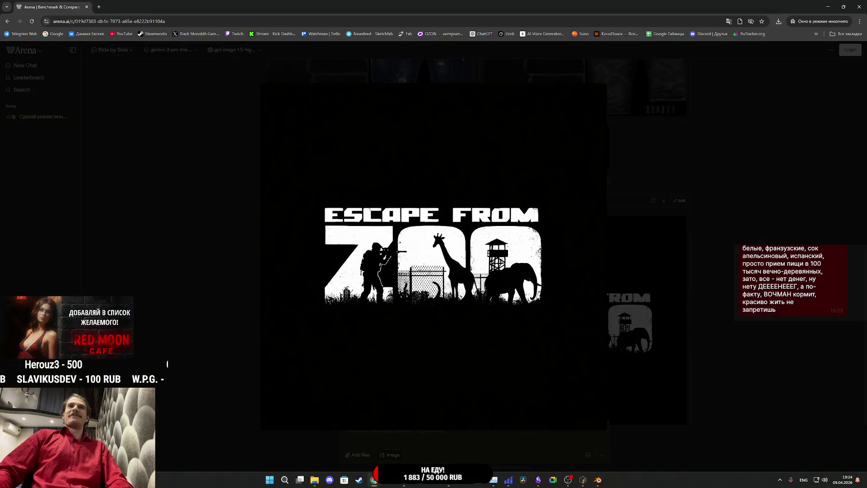
pyautogui.rightClick(508, 270)
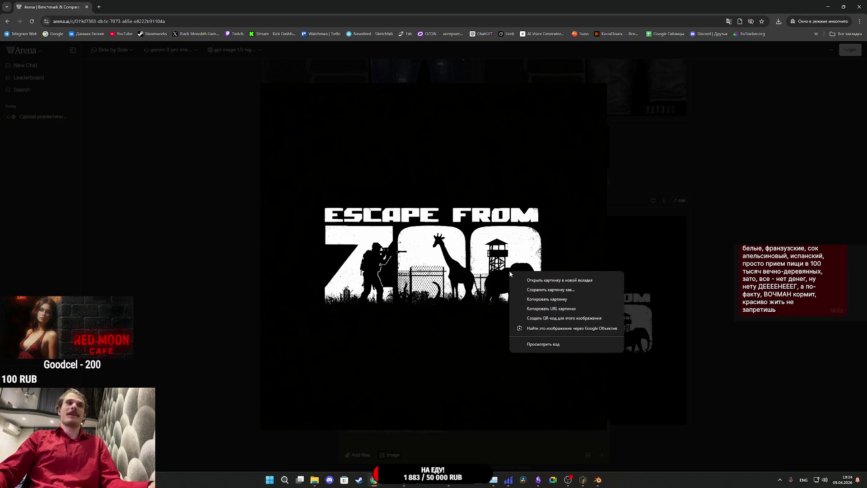
pyautogui.click(565, 291)
pyautogui.click(347, 208)
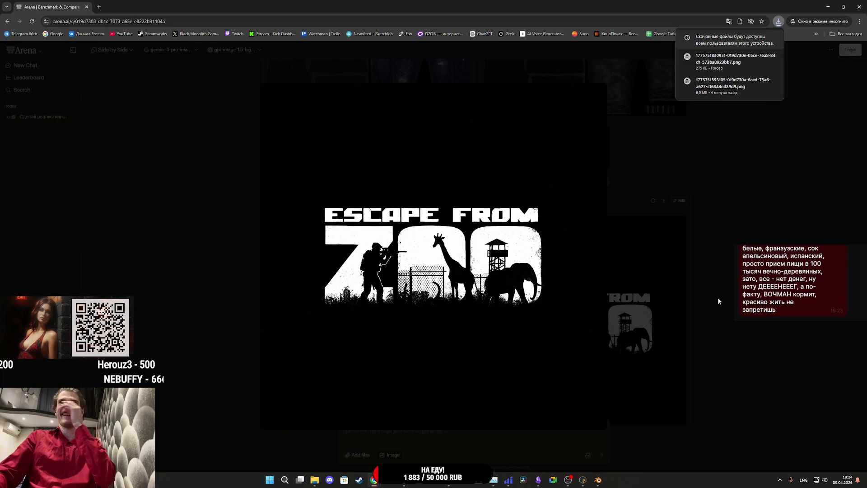
pyautogui.moveTo(412, 484)
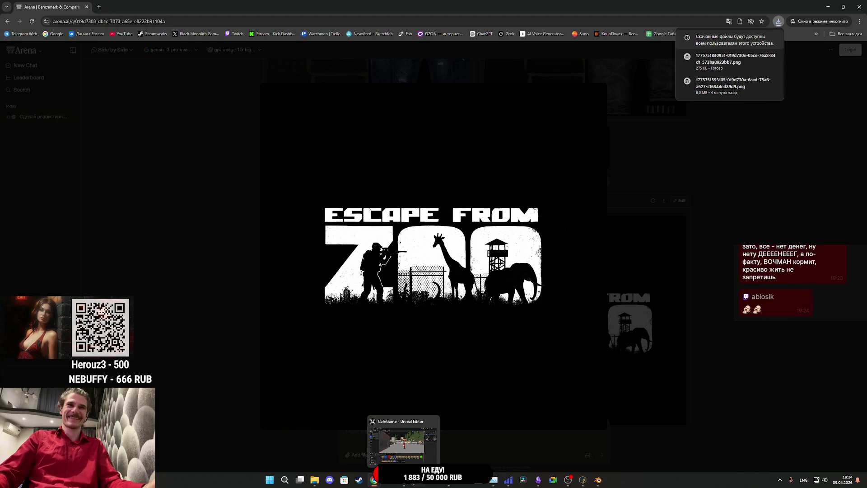
pyautogui.click(450, 482)
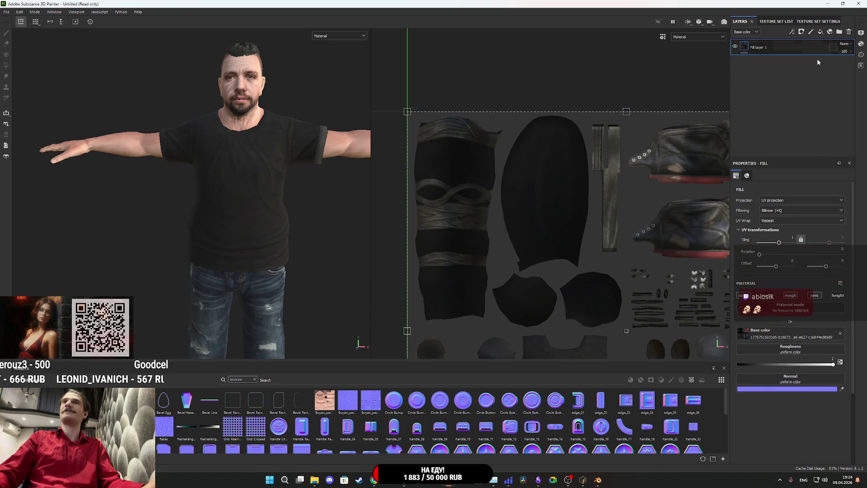
# Assign Buyan_packed_Normal to Fill layer 1's Normal slot, preview it, then add Fill layer 2.
pyautogui.moveTo(496, 420); pyautogui.dragTo(575, 411)
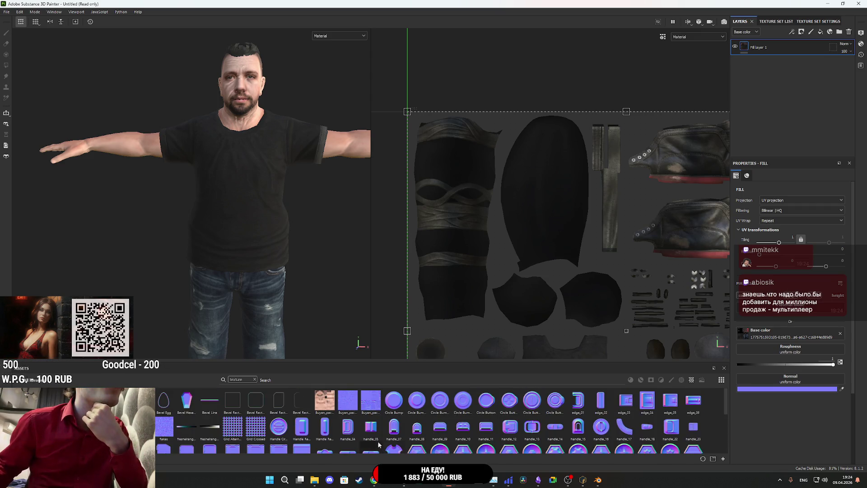
pyautogui.moveTo(370, 400)
pyautogui.mouseDown()
pyautogui.moveTo(784, 381)
pyautogui.moveTo(776, 382)
pyautogui.mouseUp()
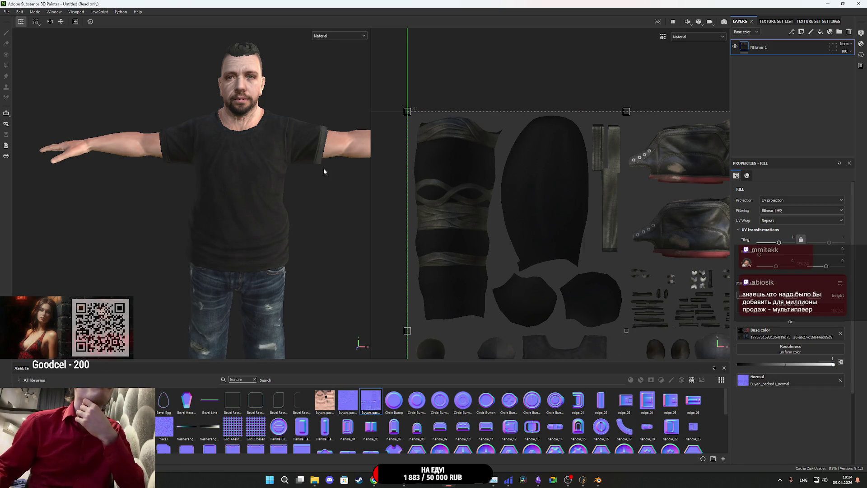
pyautogui.click(333, 36)
pyautogui.click(337, 100)
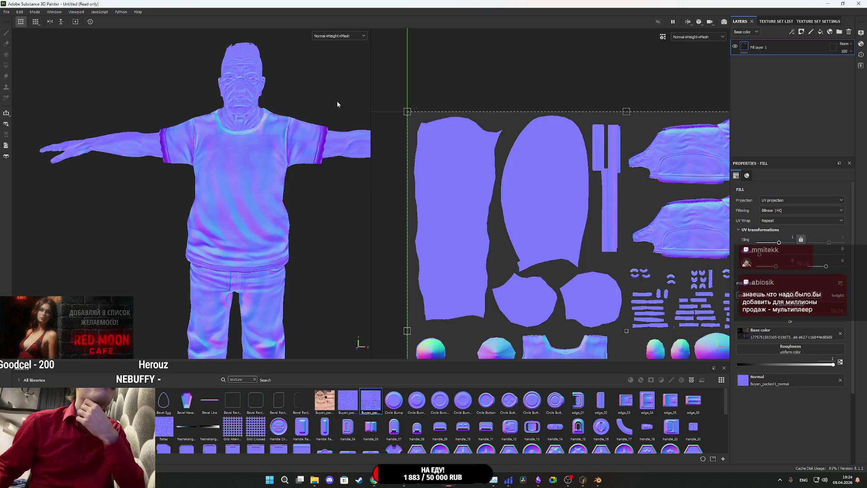
pyautogui.click(337, 38)
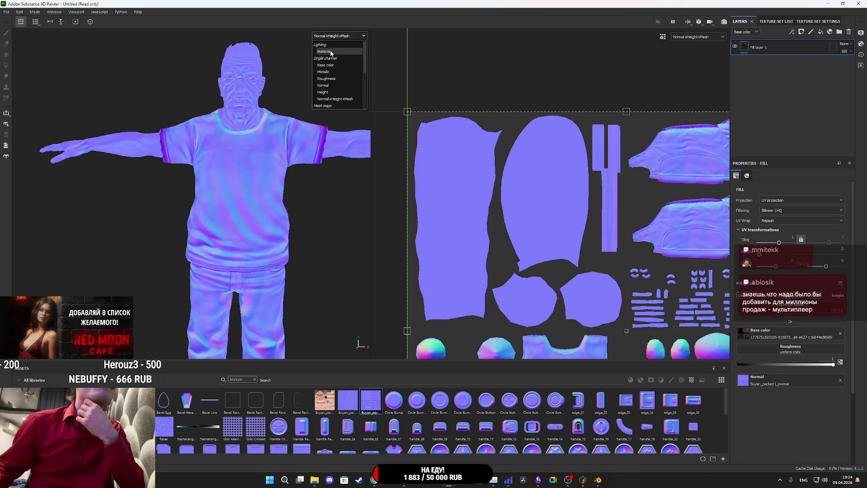
pyautogui.click(331, 51)
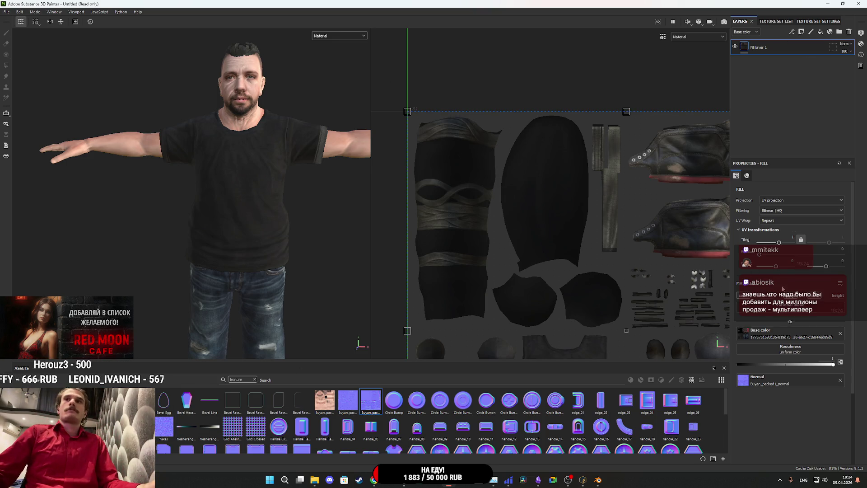
pyautogui.click(820, 32)
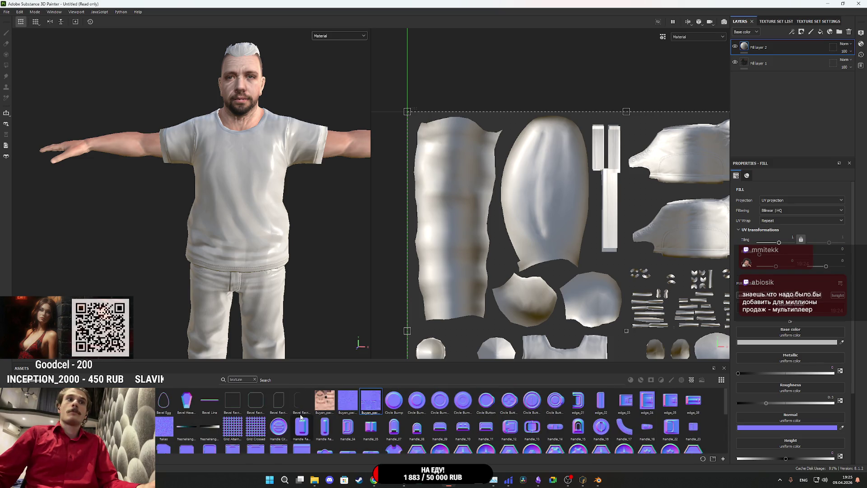
# Import the ESCAPE FROM ZOO PNG as a texture and make it Fill layer 2's base color.
pyautogui.scroll(-10, 301, 417)
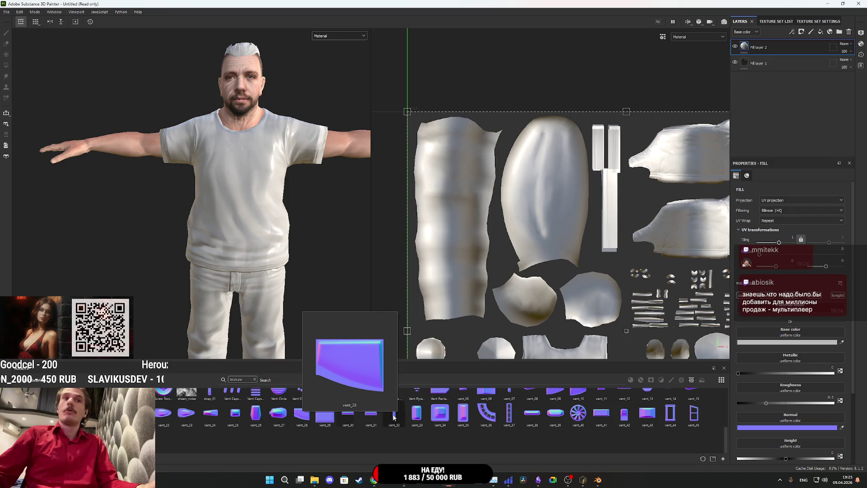
pyautogui.scroll(10, 482, 422)
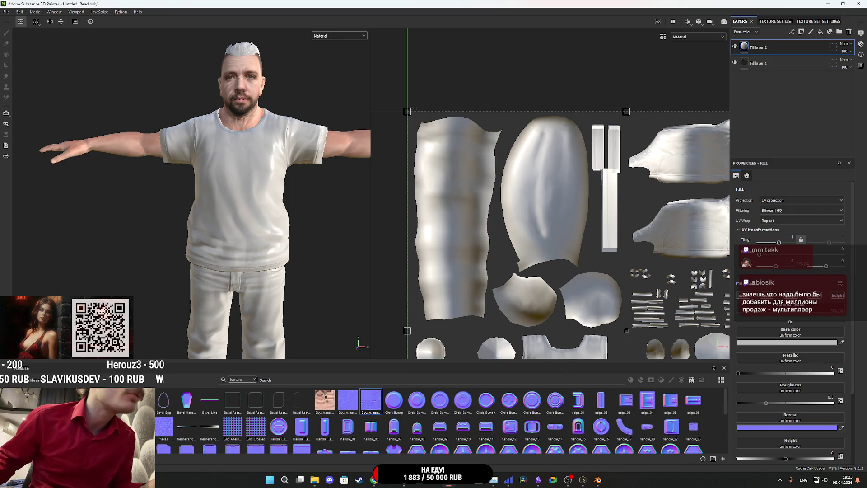
pyautogui.scroll(-10, 296, 438)
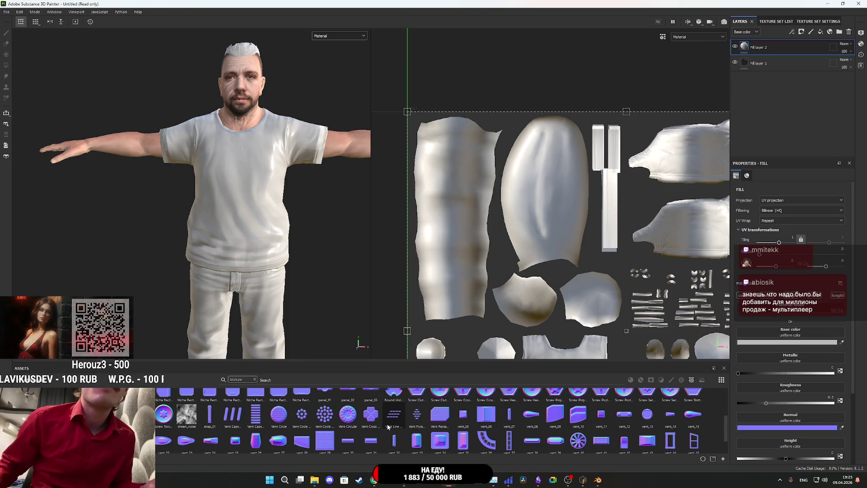
pyautogui.scroll(10, 296, 437)
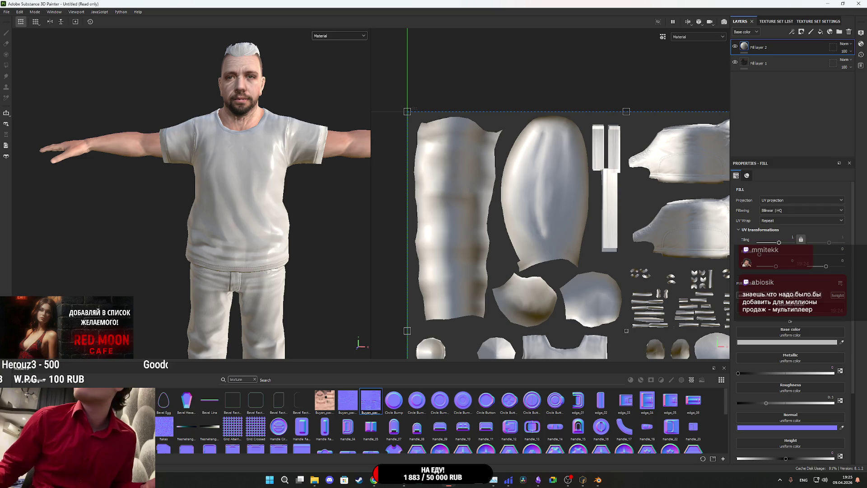
pyautogui.moveTo(670, 367); pyautogui.dragTo(499, 422)
pyautogui.click(520, 170)
pyautogui.click(526, 176)
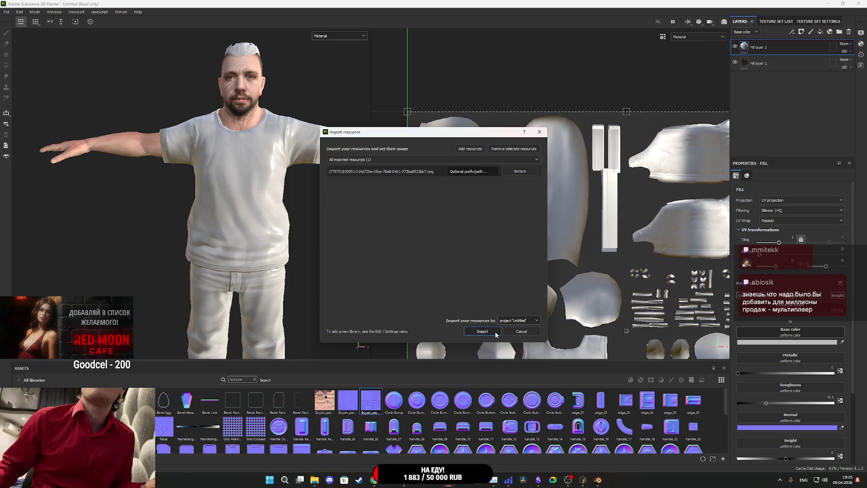
pyautogui.click(521, 331)
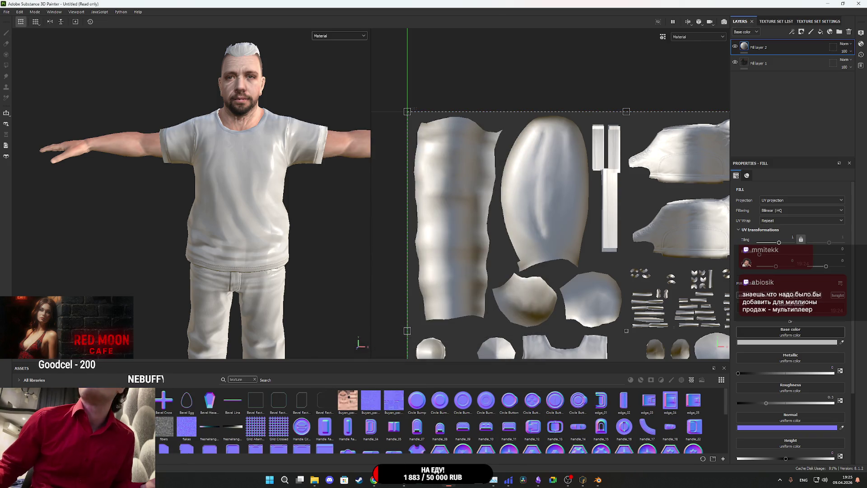
pyautogui.moveTo(793, 328); pyautogui.dragTo(800, 332)
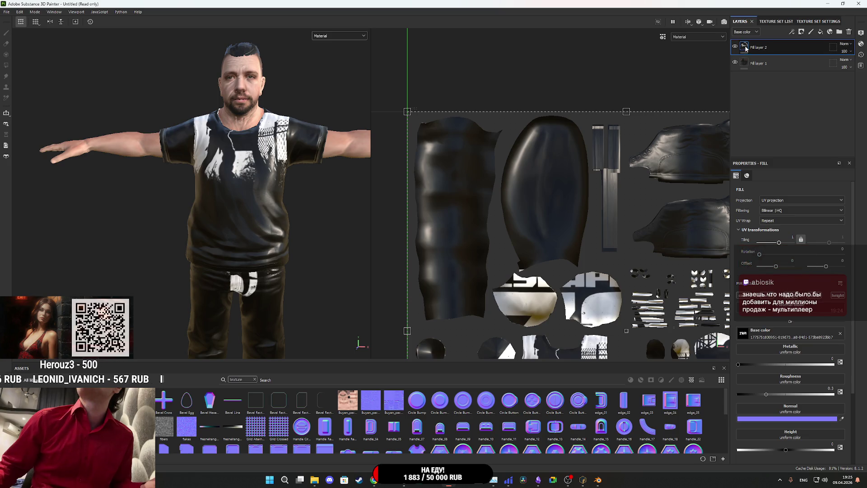
# Add a black mask to Fill layer 2 and reveal it on the shirt UV island with Polygon Fill.
pyautogui.rightClick(745, 48)
pyautogui.click(774, 59)
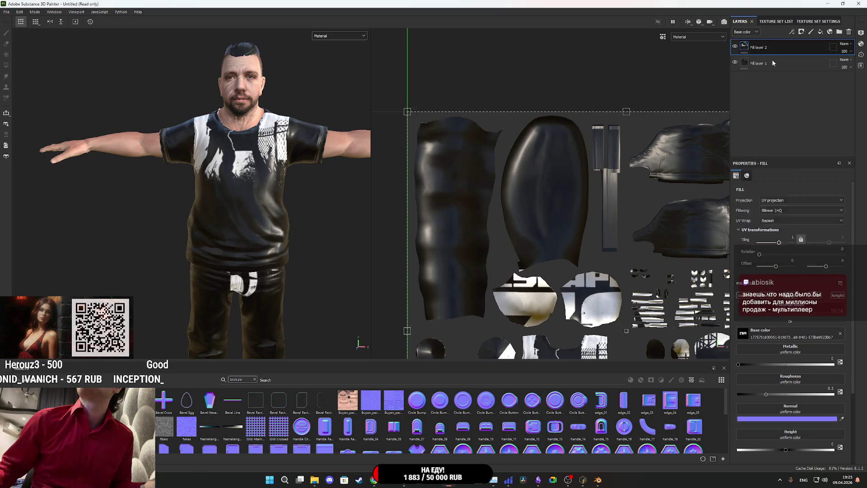
pyautogui.press('4')
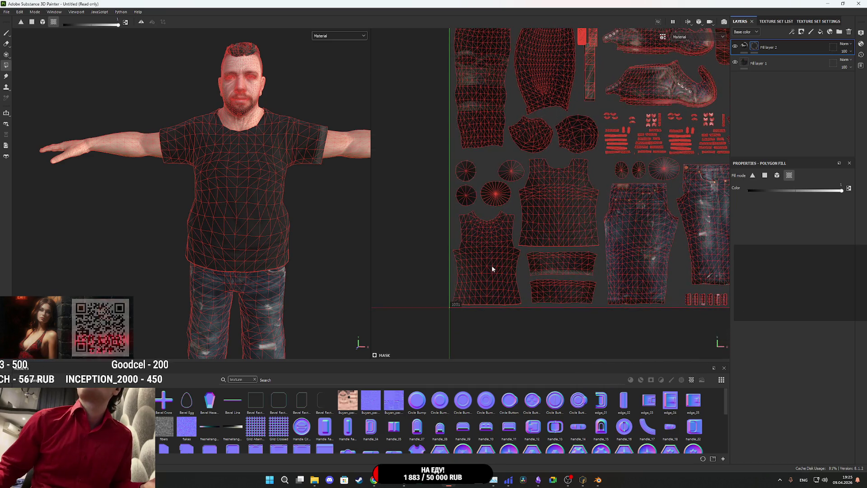
pyautogui.click(495, 272)
# Scale the logo down to tiling 4.98 and position it on the T-shirt's back.
pyautogui.click(745, 47)
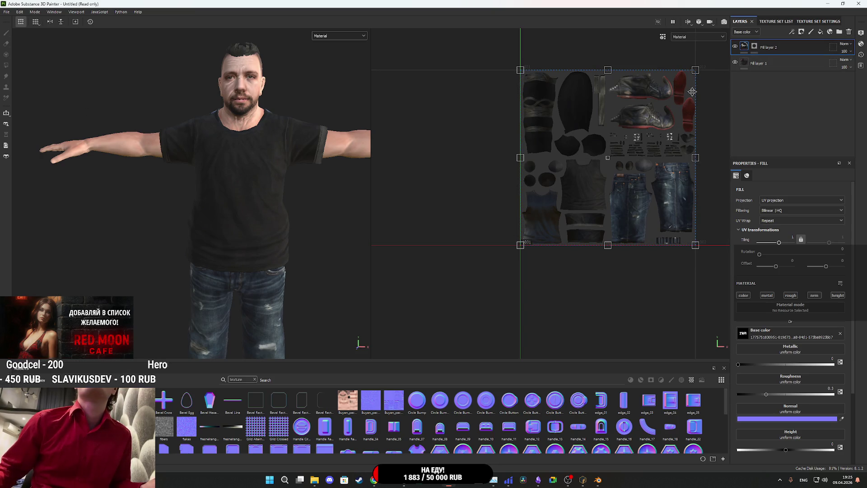
pyautogui.moveTo(700, 71); pyautogui.dragTo(566, 201)
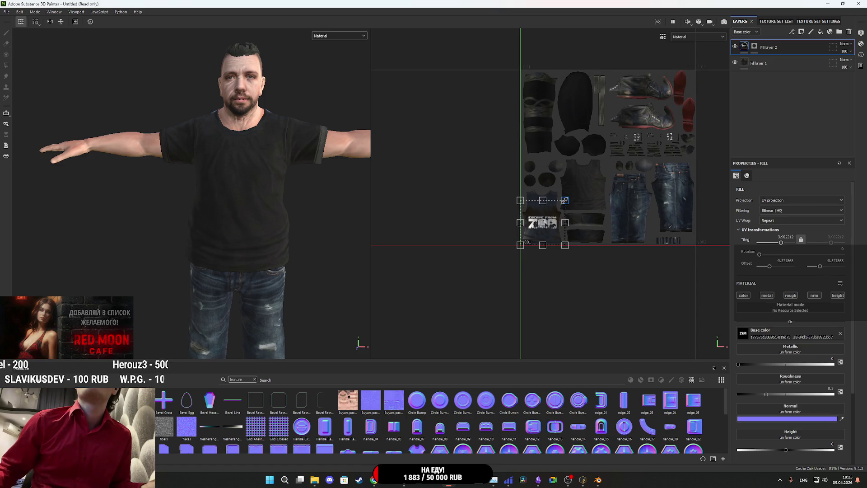
pyautogui.scroll(2, 557, 214)
pyautogui.scroll(2, 555, 217)
pyautogui.moveTo(524, 241)
pyautogui.mouseDown()
pyautogui.moveTo(623, 230)
pyautogui.moveTo(624, 166)
pyautogui.moveTo(515, 214)
pyautogui.moveTo(493, 210)
pyautogui.mouseUp()
pyautogui.keyDown('alt'); pyautogui.moveTo(231, 178); pyautogui.dragTo(427, 181); pyautogui.keyUp('alt')
pyautogui.moveTo(580, 184); pyautogui.dragTo(553, 185)
pyautogui.scroll(2, 536, 232)
pyautogui.moveTo(535, 231); pyautogui.dragTo(545, 176)
pyautogui.moveTo(298, 155)
pyautogui.mouseDown()
pyautogui.moveTo(375, 172)
pyautogui.moveTo(269, 251)
pyautogui.mouseUp()
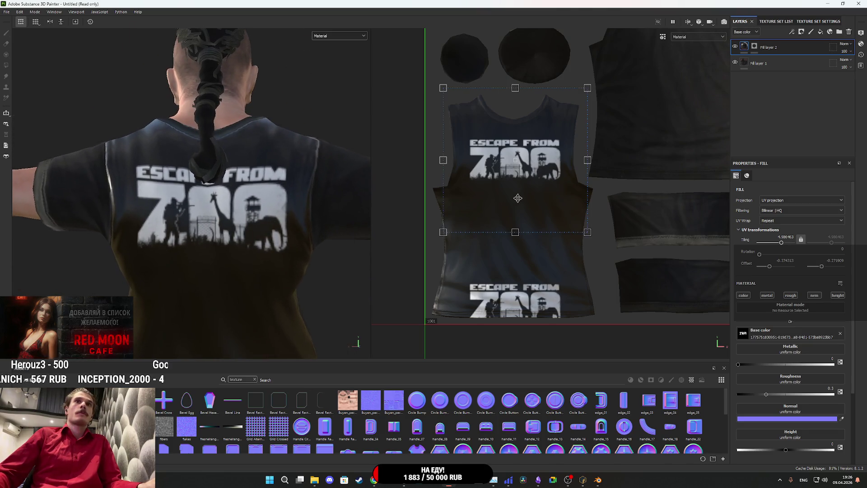
pyautogui.moveTo(530, 190); pyautogui.dragTo(528, 192)
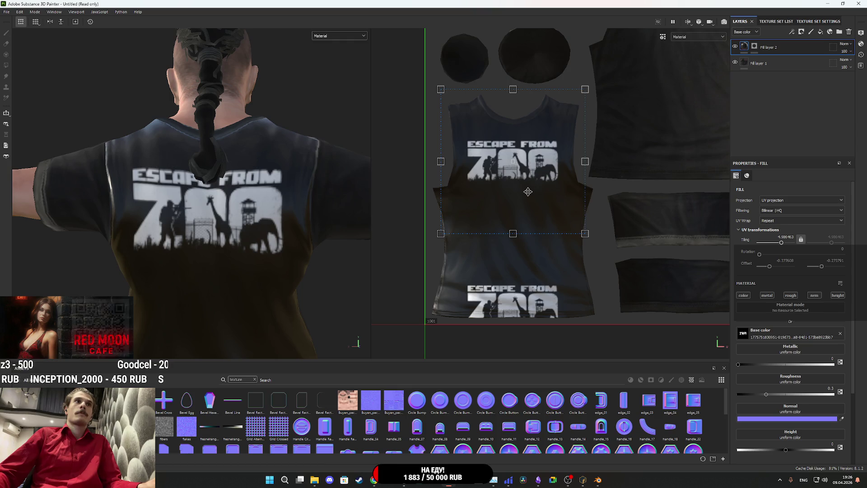
pyautogui.scroll(-1, 210, 227)
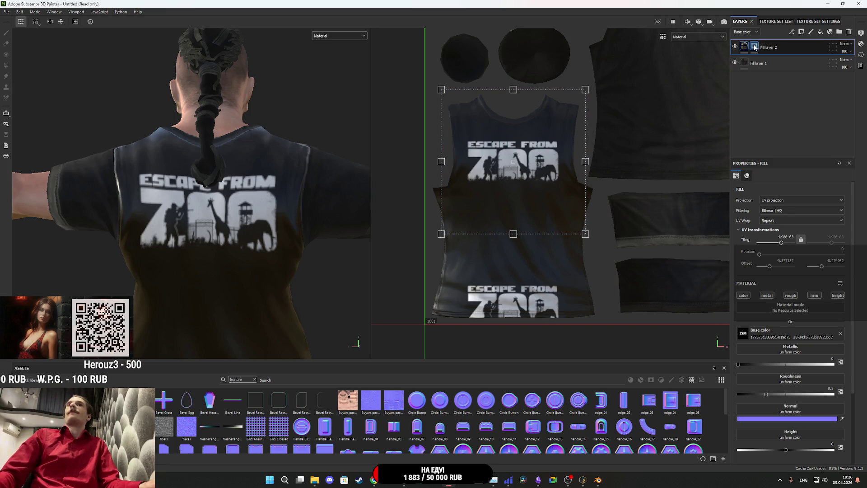
pyautogui.press('4')
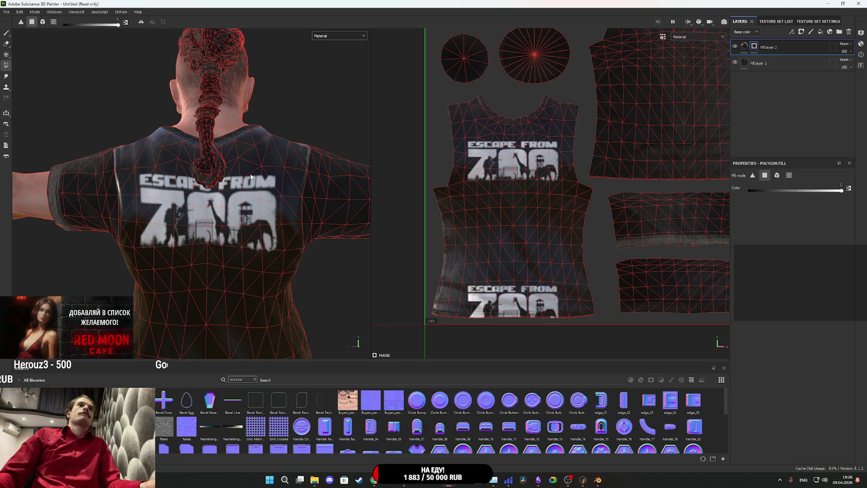
# Disable the metallic, roughness and normal channels on Fill layer 2 so it affects colour only.
pyautogui.scroll(-5, 245, 170)
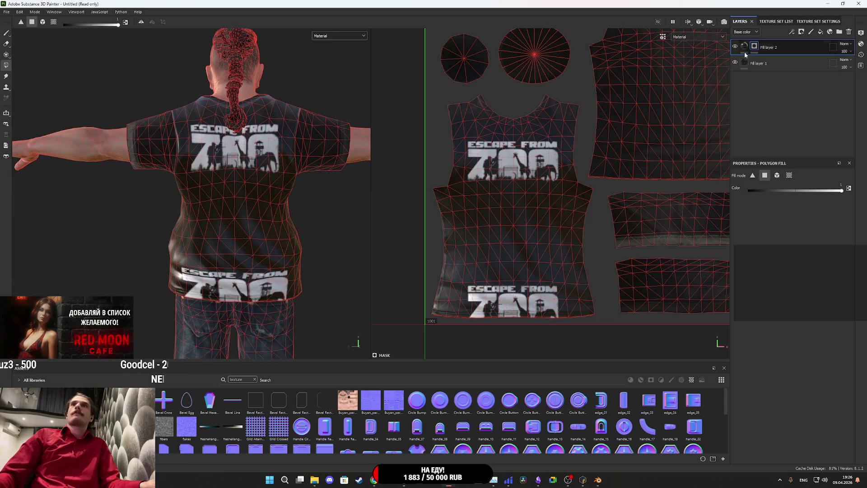
pyautogui.click(746, 54)
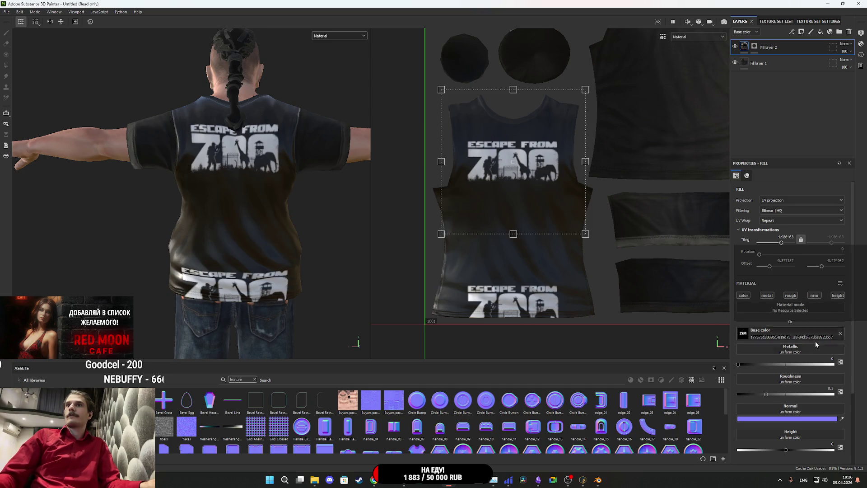
pyautogui.click(767, 295)
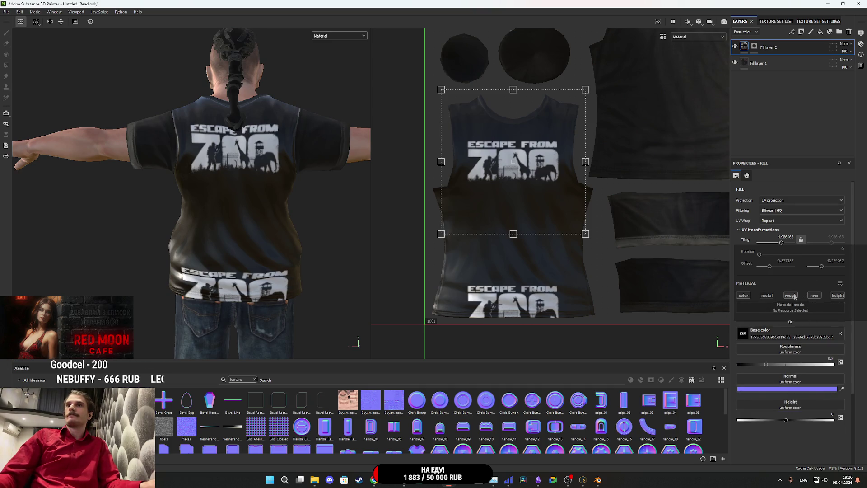
pyautogui.click(795, 296)
pyautogui.click(814, 295)
# Set Fill layer 2's blend mode to Screen and lower its opacity to about 71.
pyautogui.scroll(2, 231, 211)
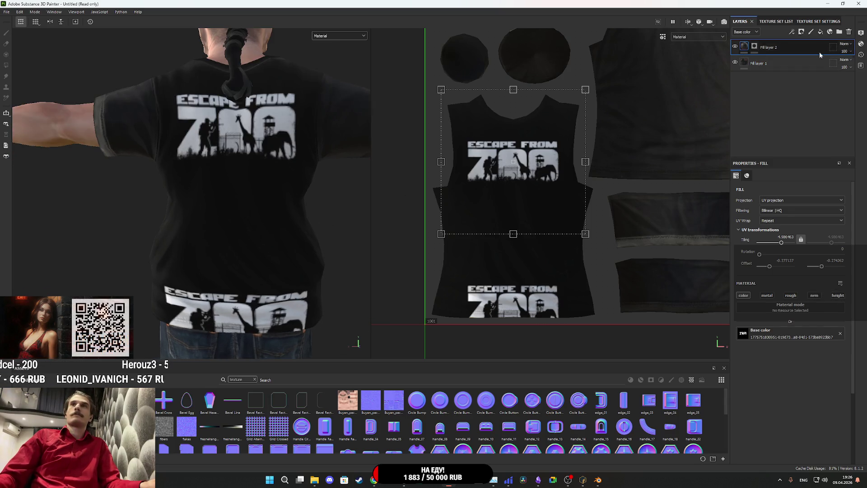
pyautogui.click(845, 45)
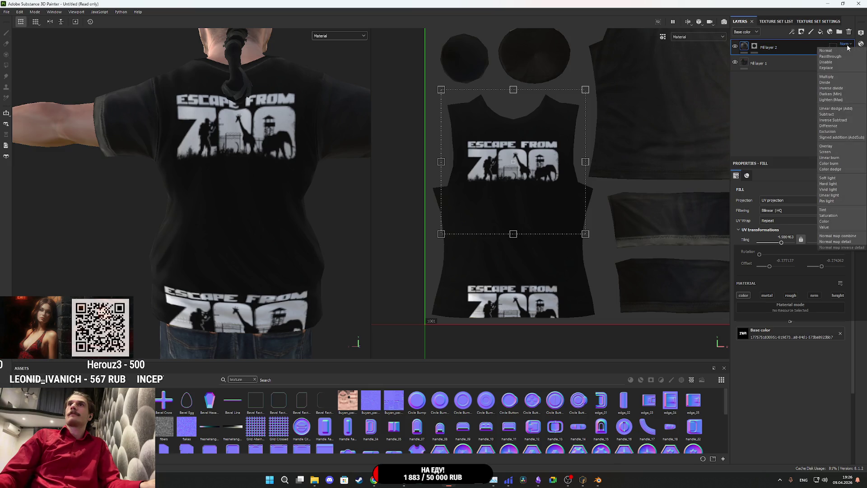
pyautogui.click(835, 78)
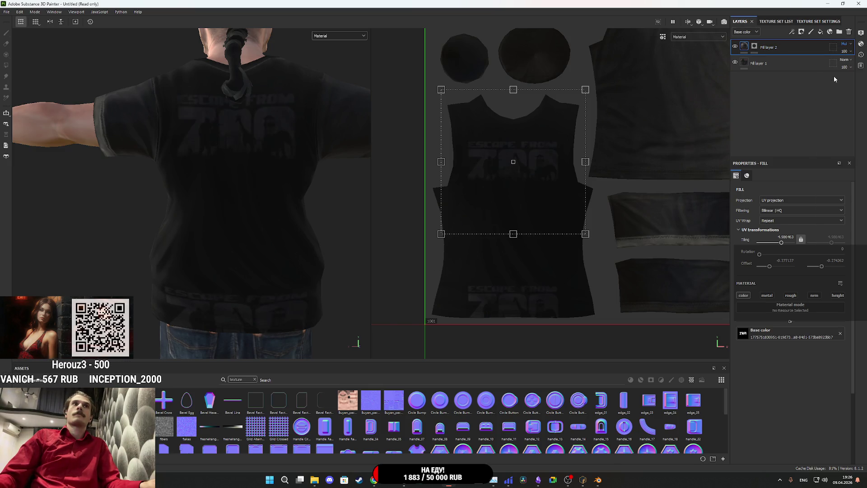
pyautogui.click(845, 44)
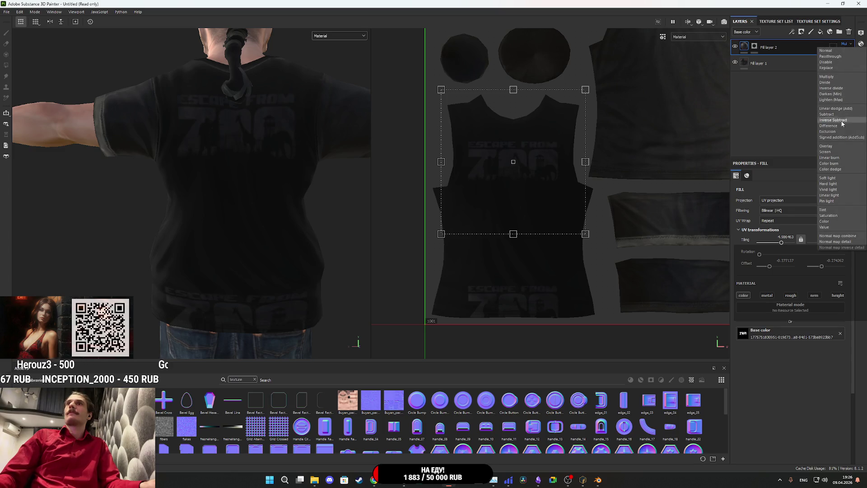
pyautogui.click(837, 147)
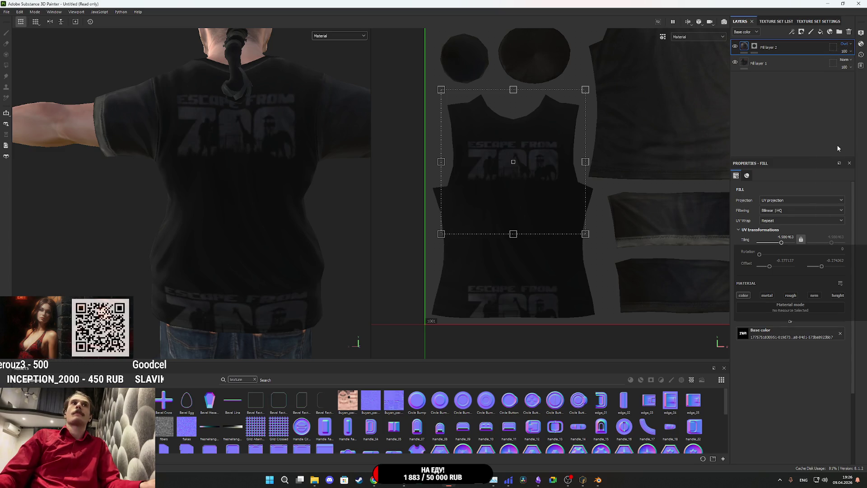
pyautogui.click(844, 43)
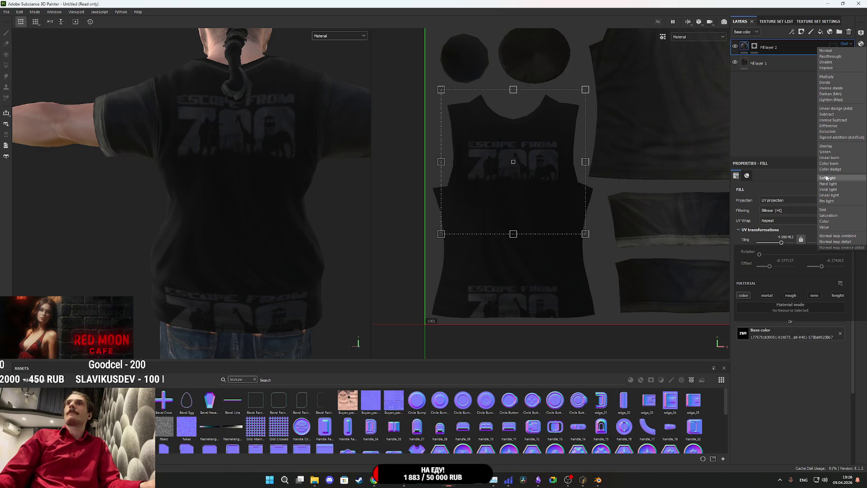
pyautogui.click(829, 153)
pyautogui.moveTo(360, 137)
pyautogui.mouseDown()
pyautogui.moveTo(294, 170)
pyautogui.moveTo(180, 153)
pyautogui.moveTo(142, 157)
pyautogui.moveTo(302, 171)
pyautogui.mouseUp()
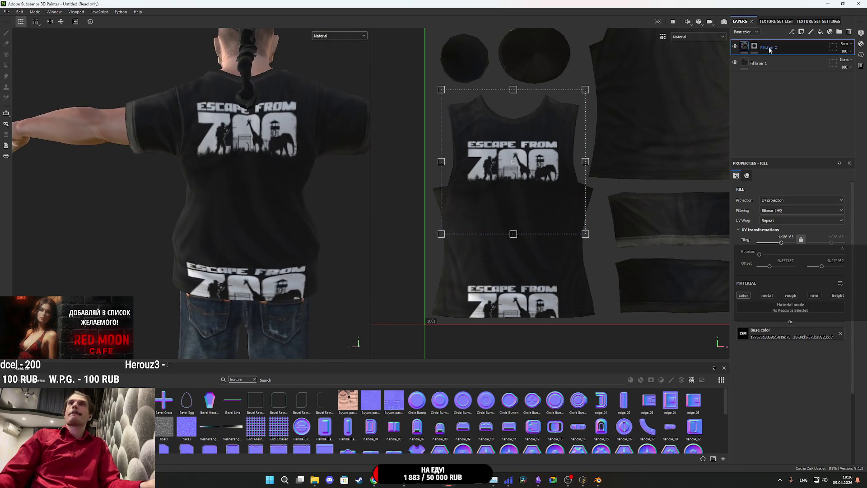
pyautogui.moveTo(864, 64)
pyautogui.mouseDown()
pyautogui.moveTo(845, 65)
pyautogui.moveTo(856, 63)
pyautogui.mouseUp()
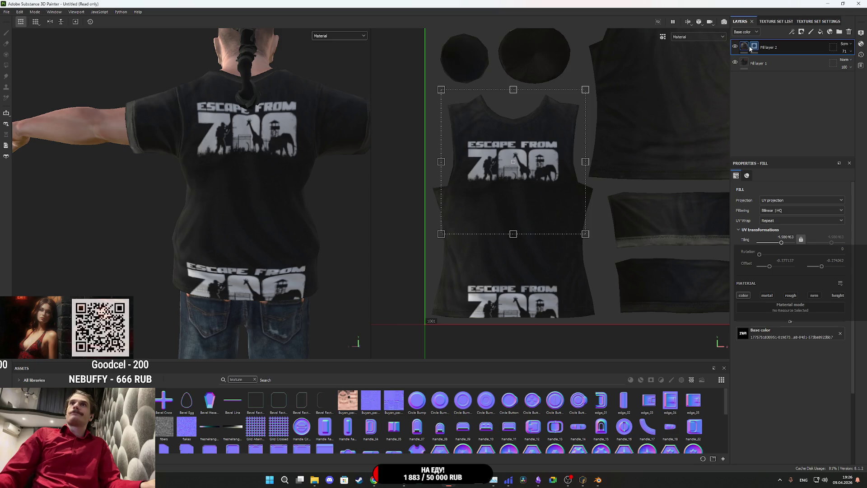
pyautogui.press('4')
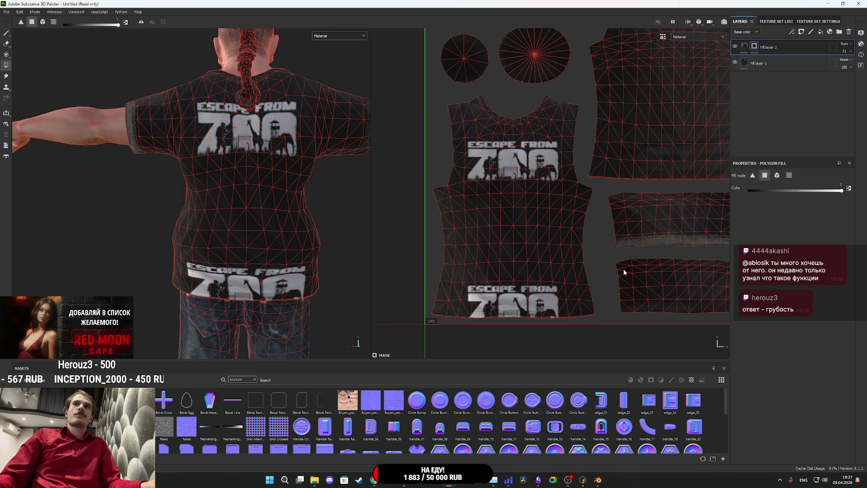
# Rectangle-erase the lower-back shirt polygons from the mask, leaving only the upper logo print.
pyautogui.moveTo(584, 315); pyautogui.dragTo(438, 252)
pyautogui.moveTo(583, 254); pyautogui.dragTo(465, 228)
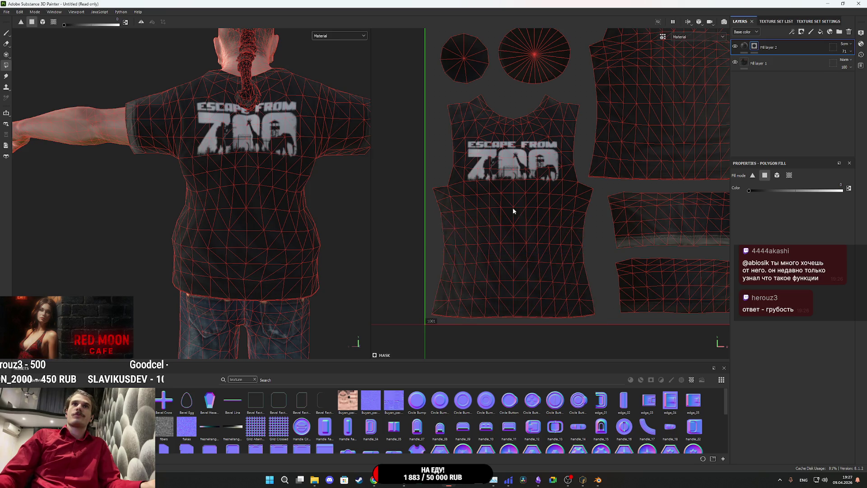
pyautogui.click(744, 46)
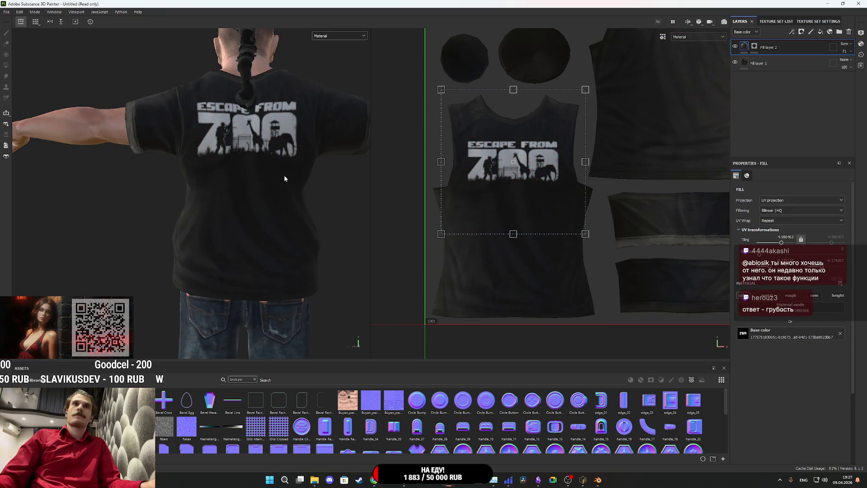
pyautogui.scroll(-3, 264, 164)
pyautogui.moveTo(265, 182)
pyautogui.mouseDown()
pyautogui.moveTo(178, 186)
pyautogui.moveTo(326, 186)
pyautogui.moveTo(258, 186)
pyautogui.mouseUp()
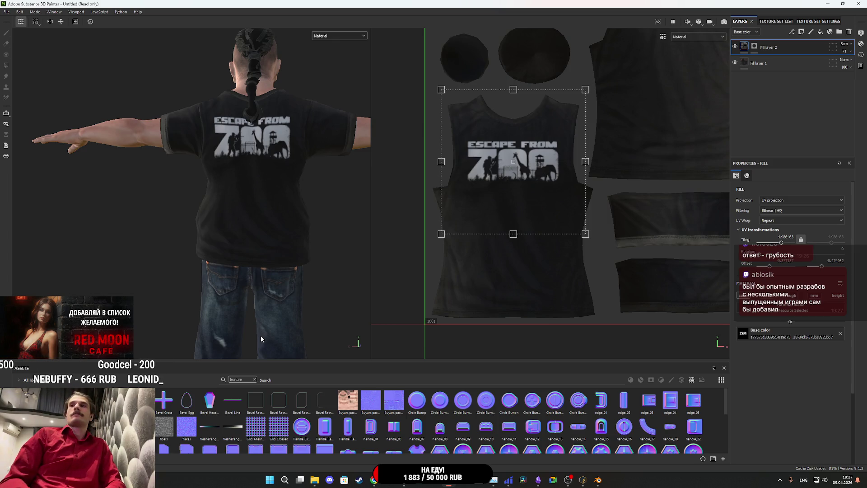
pyautogui.scroll(-4, 606, 201)
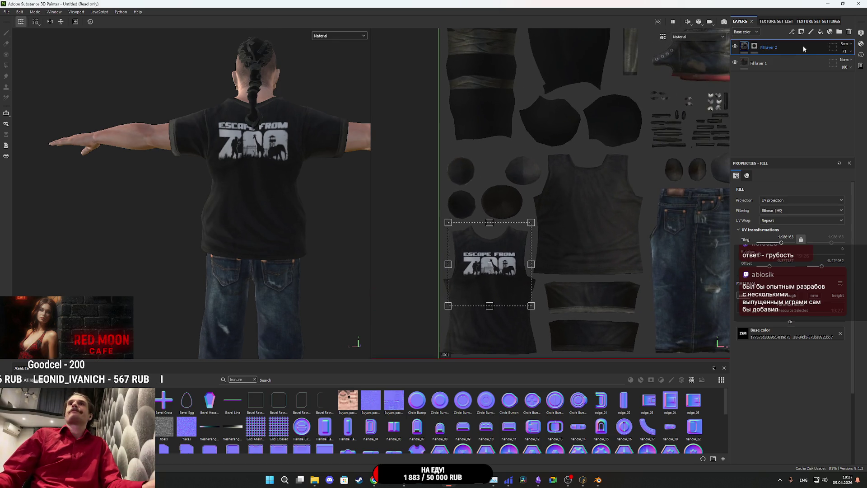
# Duplicate Fill layer 2, clear the copy's mask and polygon-fill the front shirt pieces.
pyautogui.hotkey('ctrl', 'd')
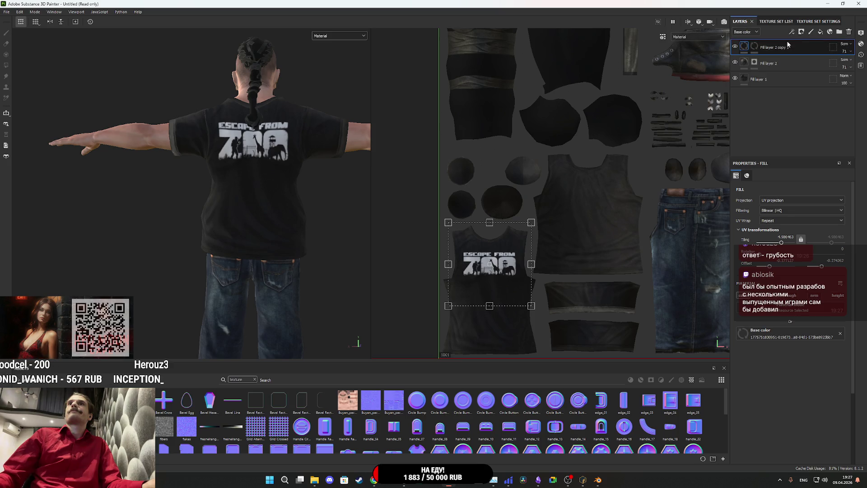
pyautogui.rightClick(756, 47)
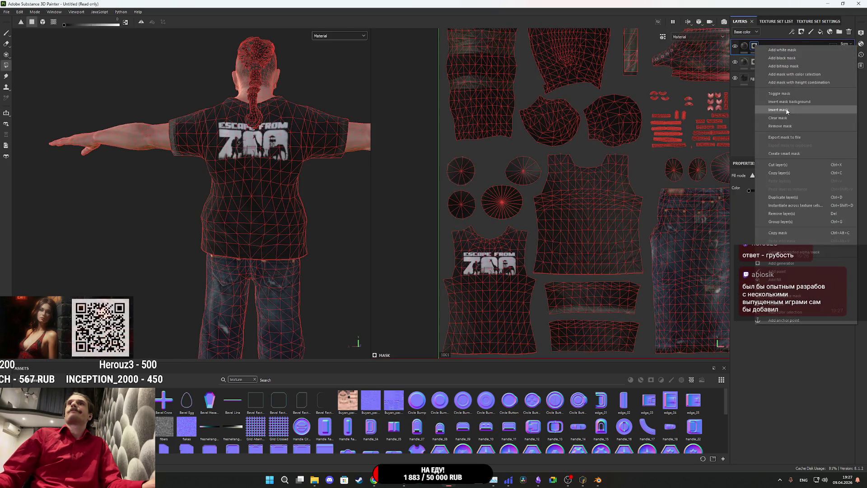
pyautogui.click(787, 119)
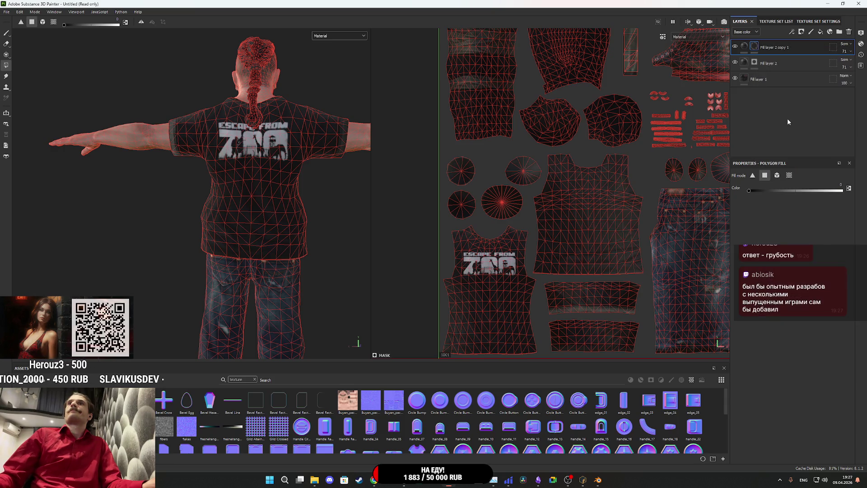
pyautogui.moveTo(349, 130)
pyautogui.keyDown('alt'); pyautogui.mouseDown()
pyautogui.moveTo(316, 149)
pyautogui.moveTo(273, 196)
pyautogui.moveTo(238, 187)
pyautogui.moveTo(252, 188)
pyautogui.moveTo(254, 201)
pyautogui.moveTo(258, 187)
pyautogui.moveTo(256, 195)
pyautogui.moveTo(232, 151)
pyautogui.moveTo(272, 212)
pyautogui.moveTo(261, 214)
pyautogui.mouseUp(); pyautogui.keyUp('alt')
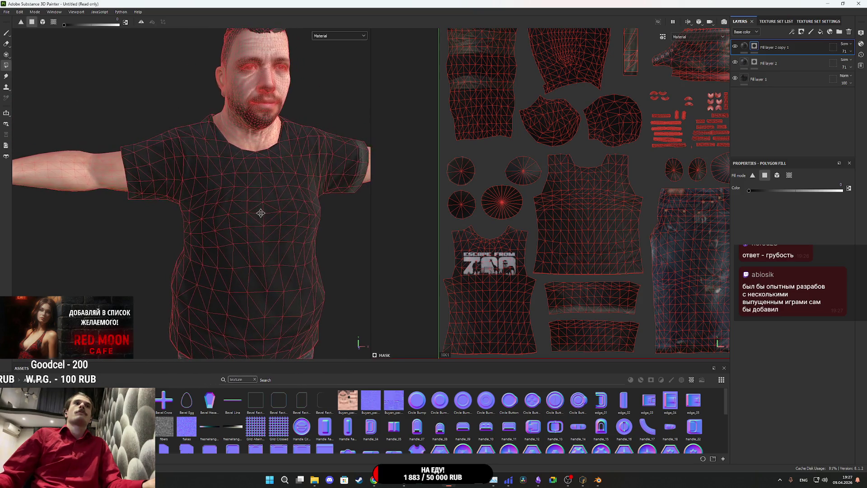
pyautogui.scroll(2, 574, 216)
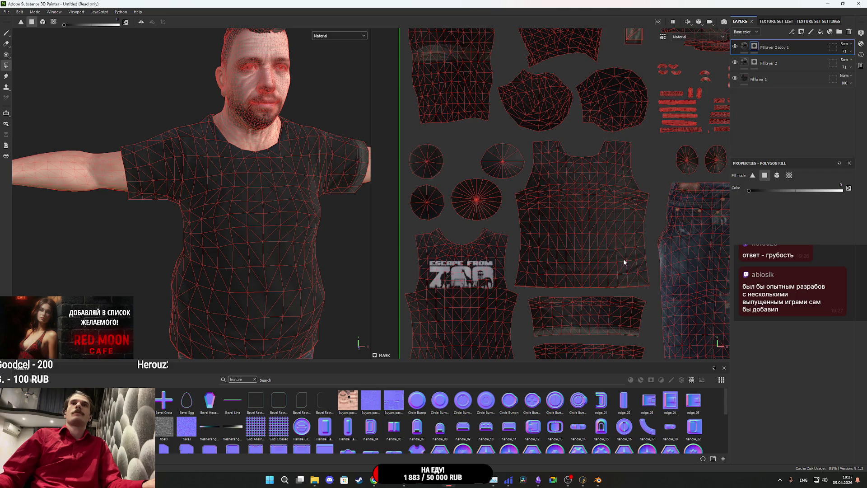
pyautogui.moveTo(567, 265); pyautogui.dragTo(519, 259)
pyautogui.moveTo(651, 285)
pyautogui.mouseDown()
pyautogui.moveTo(517, 250)
pyautogui.moveTo(590, 187)
pyautogui.moveTo(652, 186)
pyautogui.moveTo(548, 165)
pyautogui.mouseUp()
# Set the logo print's UV tiling to 11.24 and shift it so one logo sits on the chest.
pyautogui.click(744, 46)
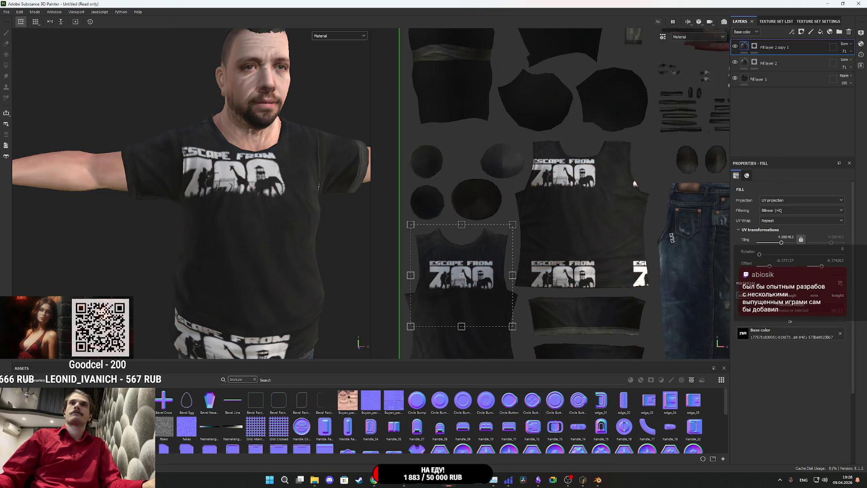
pyautogui.moveTo(512, 229)
pyautogui.mouseDown()
pyautogui.moveTo(453, 286)
pyautogui.moveTo(572, 193)
pyautogui.mouseUp()
pyautogui.scroll(3, 572, 192)
pyautogui.scroll(2, 249, 186)
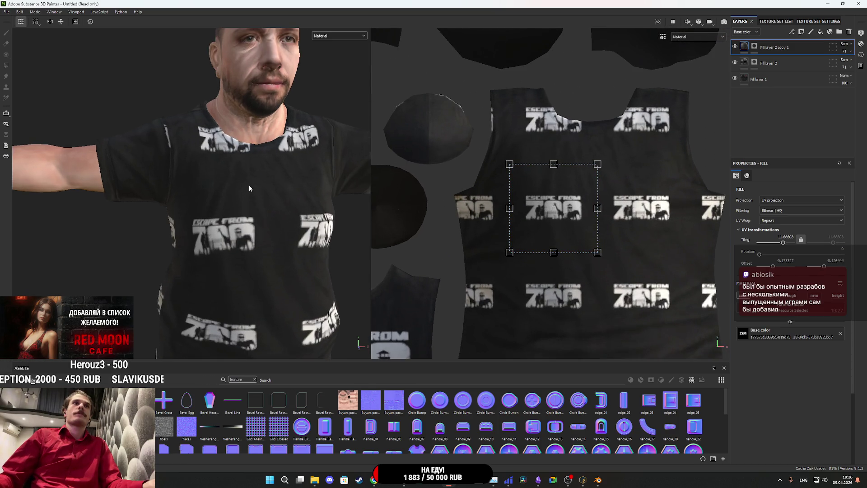
pyautogui.moveTo(572, 231)
pyautogui.mouseDown()
pyautogui.moveTo(568, 171)
pyautogui.moveTo(627, 230)
pyautogui.moveTo(623, 225)
pyautogui.mouseUp()
pyautogui.moveTo(598, 193); pyautogui.dragTo(574, 175)
pyautogui.scroll(5, 270, 173)
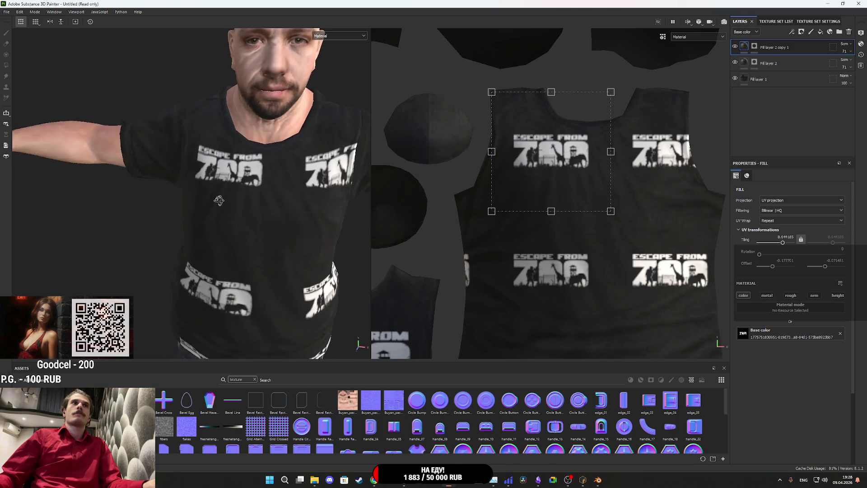
pyautogui.moveTo(256, 182)
pyautogui.mouseDown()
pyautogui.moveTo(232, 168)
pyautogui.moveTo(267, 170)
pyautogui.mouseUp()
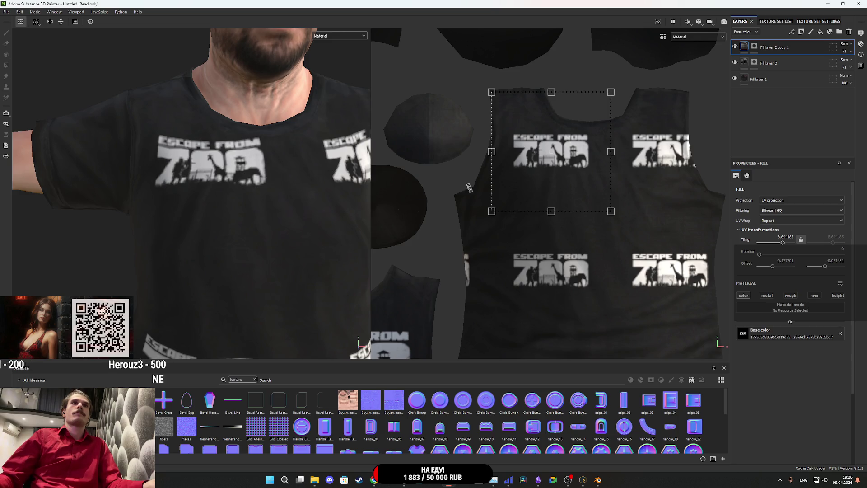
pyautogui.moveTo(577, 176); pyautogui.dragTo(580, 179)
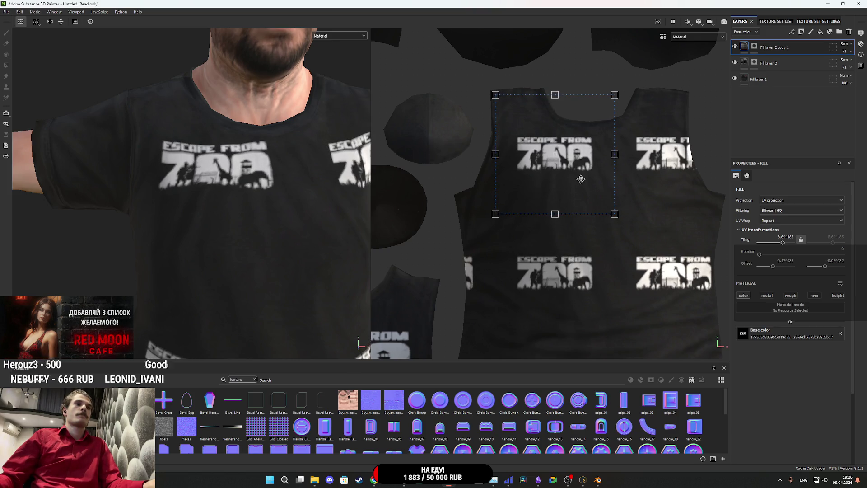
pyautogui.scroll(-5, 288, 196)
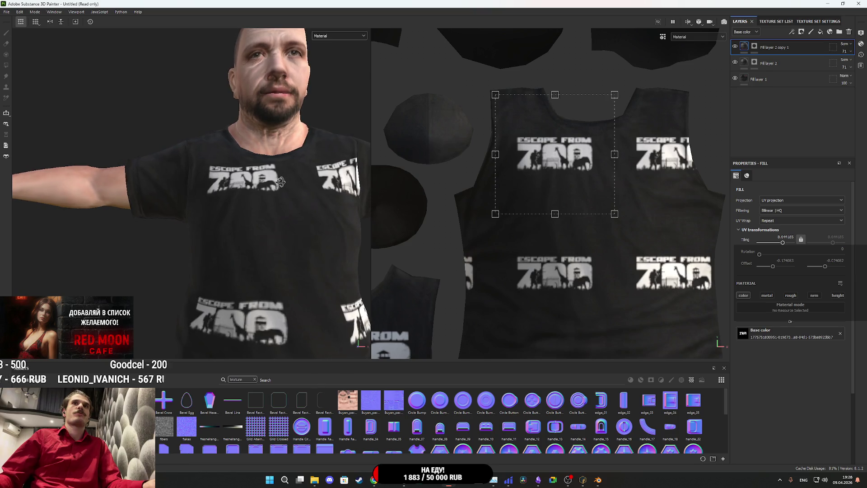
# Clear the logo layer's mask and polygon-fill only the chest polygons, hiding the hem copies.
pyautogui.click(757, 49)
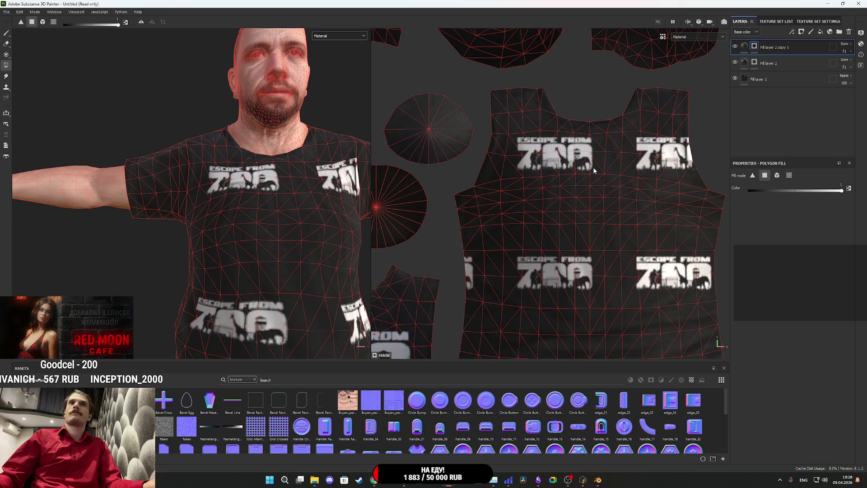
pyautogui.scroll(1, 594, 170)
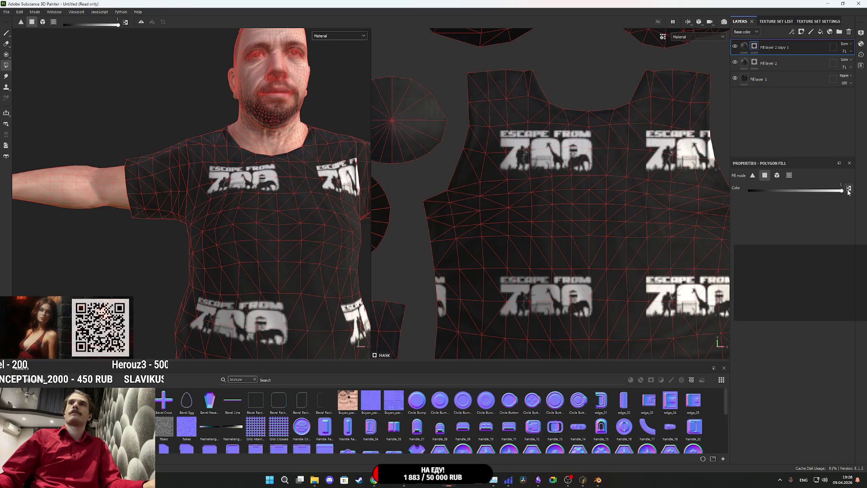
pyautogui.scroll(-1, 657, 206)
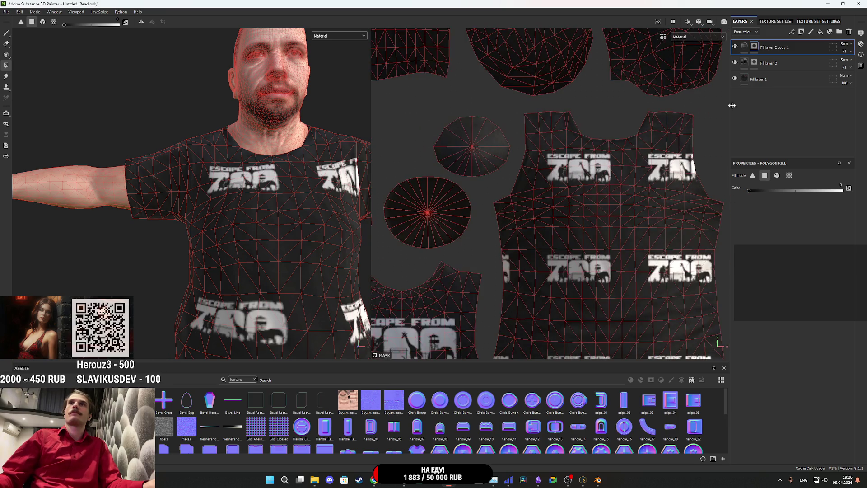
pyautogui.rightClick(755, 46)
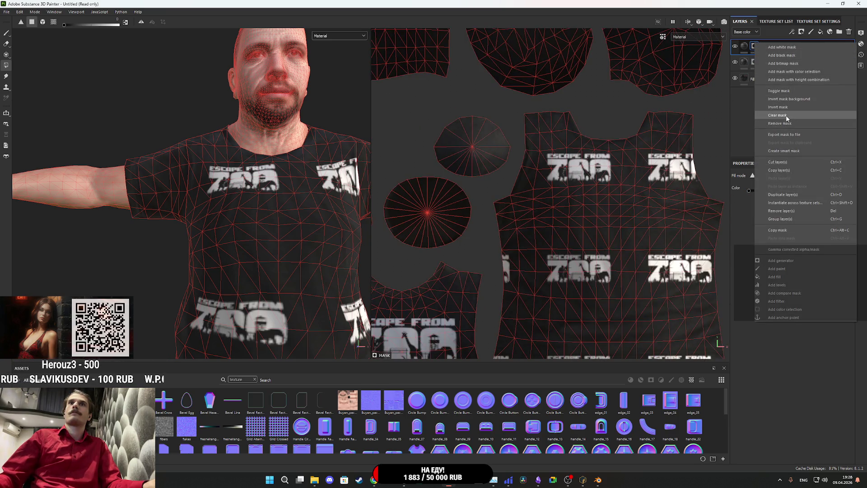
pyautogui.click(786, 115)
pyautogui.scroll(2, 605, 187)
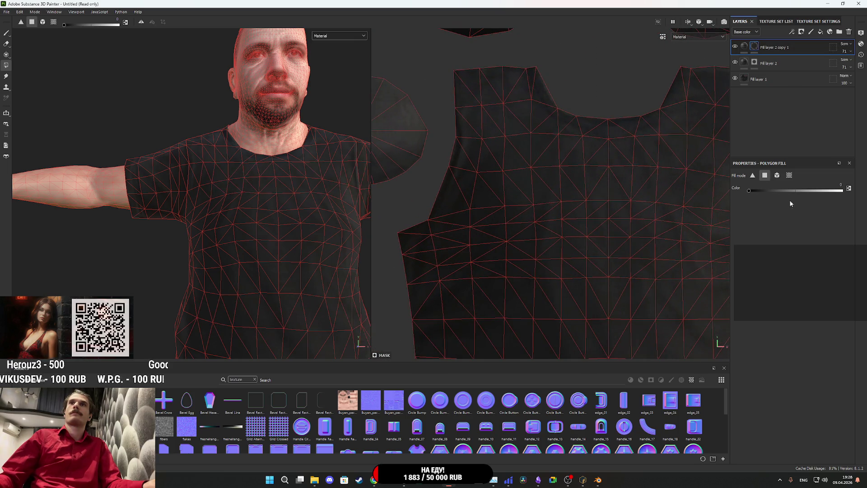
pyautogui.moveTo(550, 172)
pyautogui.mouseDown()
pyautogui.moveTo(527, 169)
pyautogui.moveTo(494, 147)
pyautogui.mouseUp()
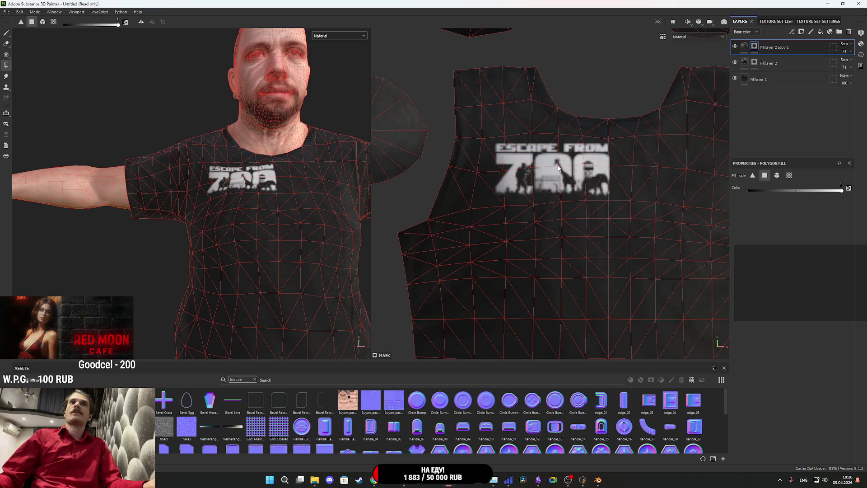
pyautogui.scroll(-2, 558, 168)
pyautogui.click(744, 46)
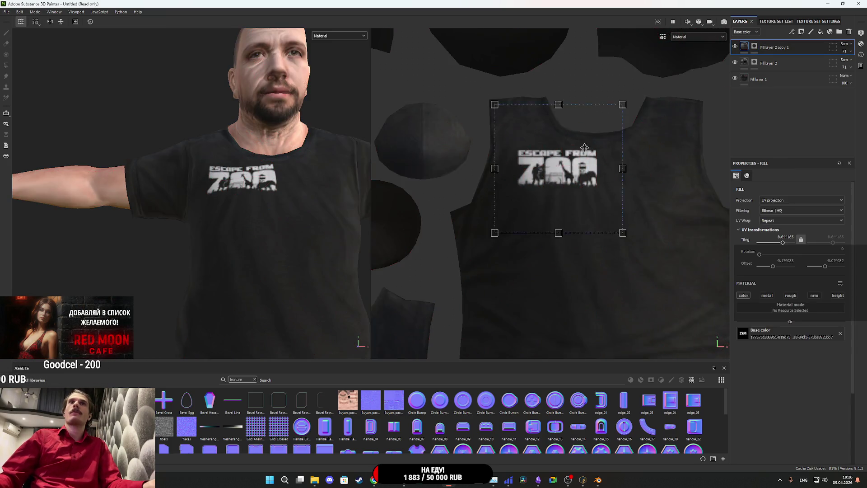
# Nudge the chest logo slightly up and left.
pyautogui.scroll(2, 569, 179)
pyautogui.moveTo(569, 179); pyautogui.dragTo(571, 179)
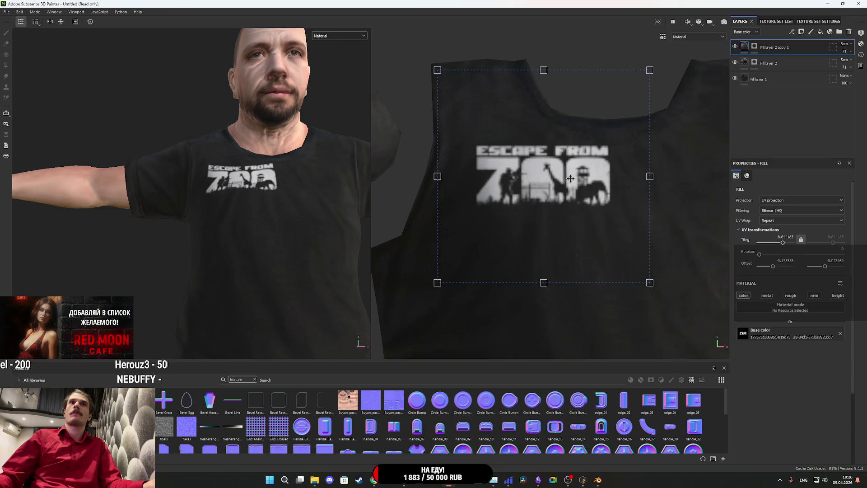
pyautogui.scroll(-6, 285, 188)
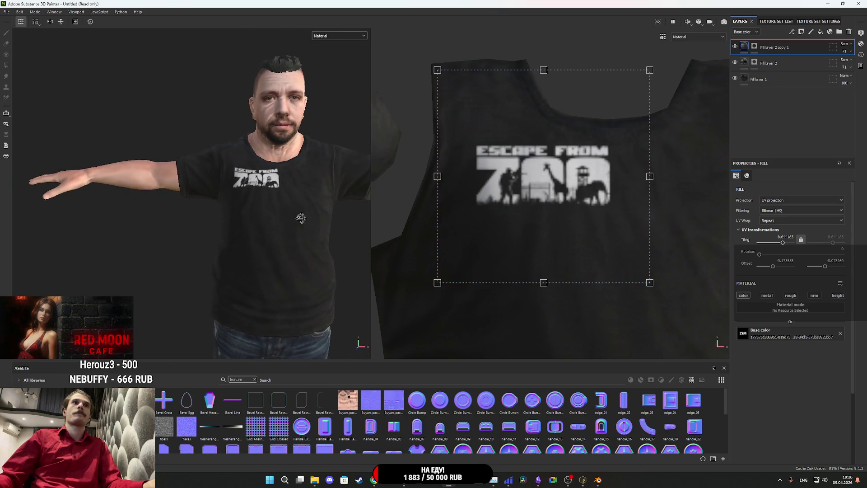
# Orbit to inspect the larger logo on the shirt's back, then return to the front.
pyautogui.moveTo(268, 209)
pyautogui.mouseDown()
pyautogui.moveTo(116, 209)
pyautogui.moveTo(228, 212)
pyautogui.mouseUp()
pyautogui.scroll(5, 271, 262)
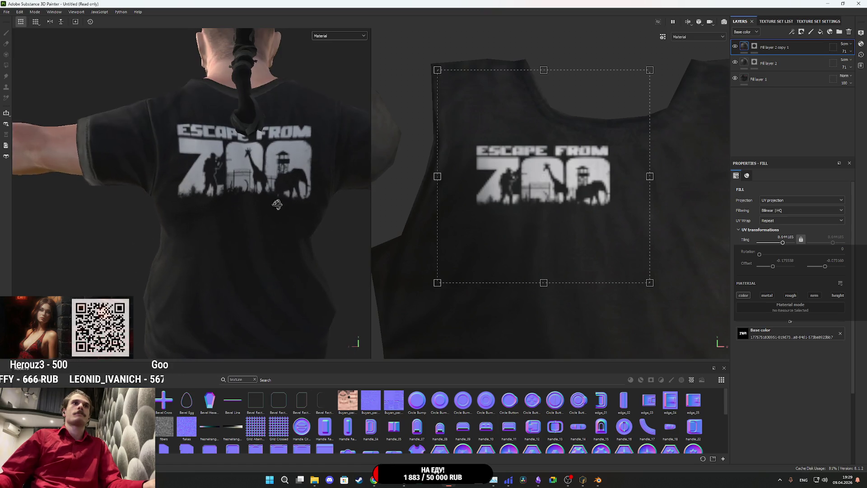
pyautogui.moveTo(290, 215); pyautogui.dragTo(253, 206)
pyautogui.scroll(-3, 250, 200)
pyautogui.scroll(-4, 240, 224)
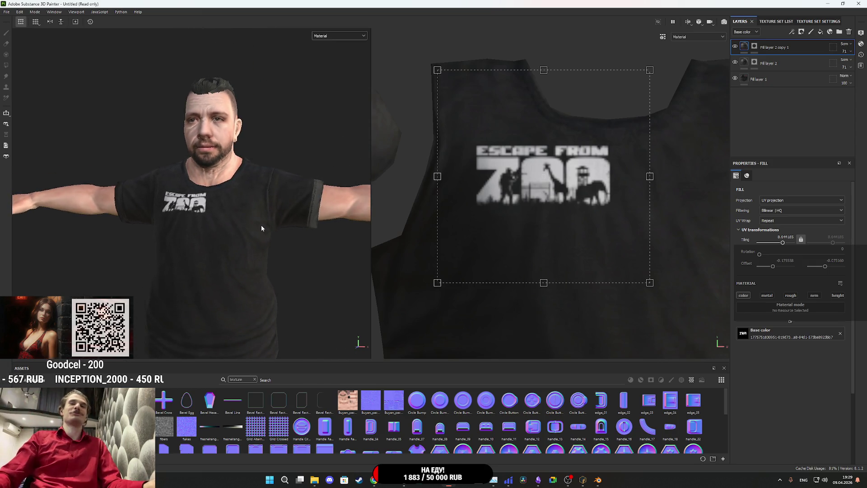
pyautogui.click(339, 36)
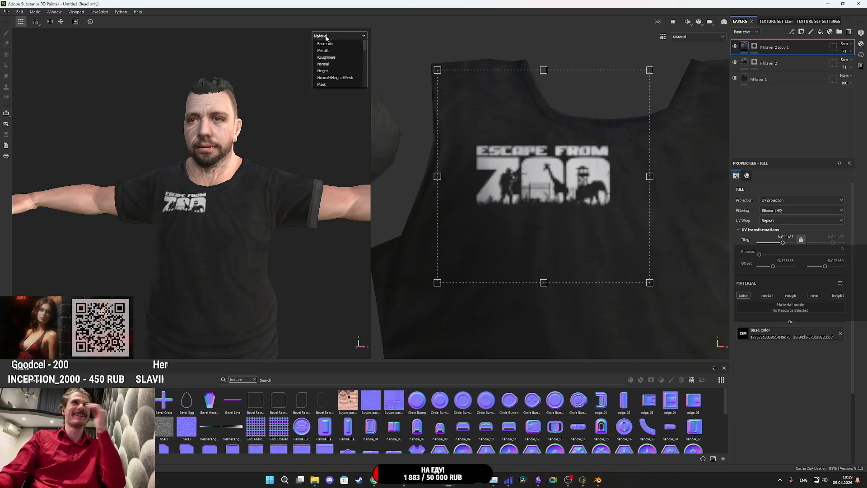
pyautogui.click(329, 68)
pyautogui.moveTo(275, 159)
pyautogui.mouseDown()
pyautogui.moveTo(310, 160)
pyautogui.moveTo(287, 181)
pyautogui.moveTo(296, 161)
pyautogui.moveTo(251, 172)
pyautogui.moveTo(306, 158)
pyautogui.moveTo(386, 168)
pyautogui.mouseUp()
pyautogui.press('f')
pyautogui.click(340, 35)
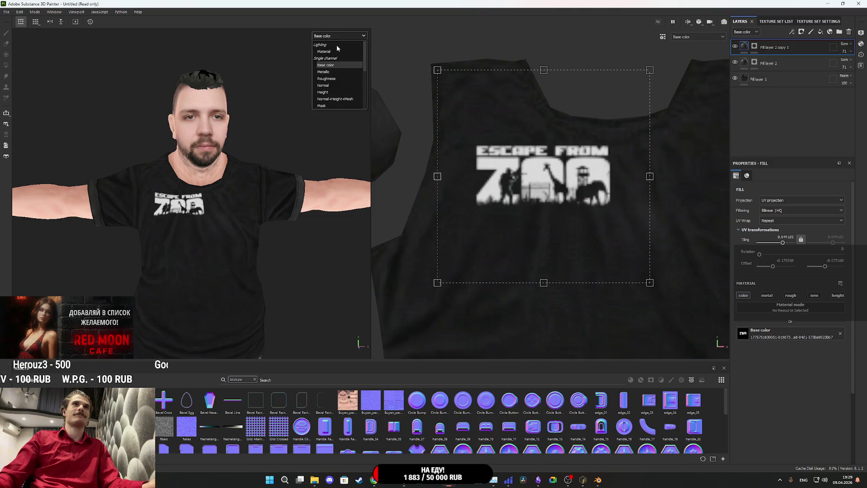
pyautogui.click(337, 43)
pyautogui.moveTo(213, 280)
pyautogui.mouseDown()
pyautogui.moveTo(261, 151)
pyautogui.moveTo(261, 172)
pyautogui.moveTo(291, 157)
pyautogui.mouseUp()
pyautogui.scroll(8, 262, 172)
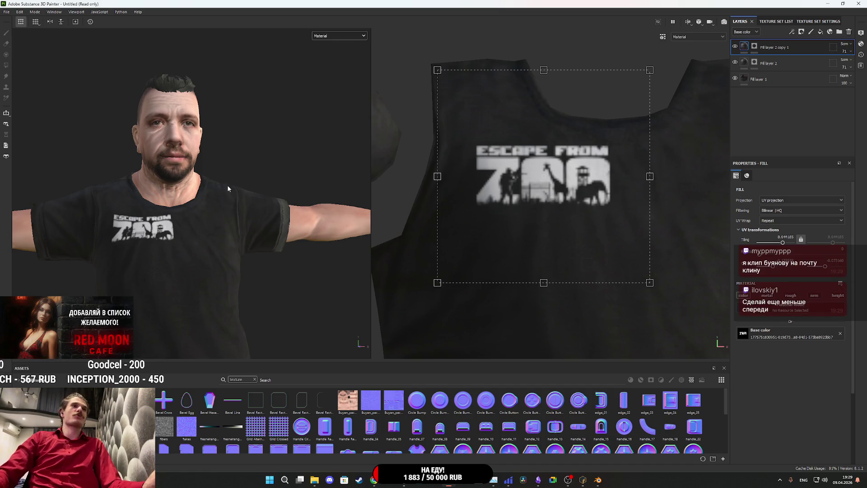
pyautogui.scroll(4, 253, 172)
# Shrink the ZOO chest print to tiling about 13.35 and move it slightly lower.
pyautogui.moveTo(253, 172)
pyautogui.mouseDown()
pyautogui.moveTo(292, 170)
pyautogui.moveTo(319, 183)
pyautogui.moveTo(310, 179)
pyautogui.mouseUp()
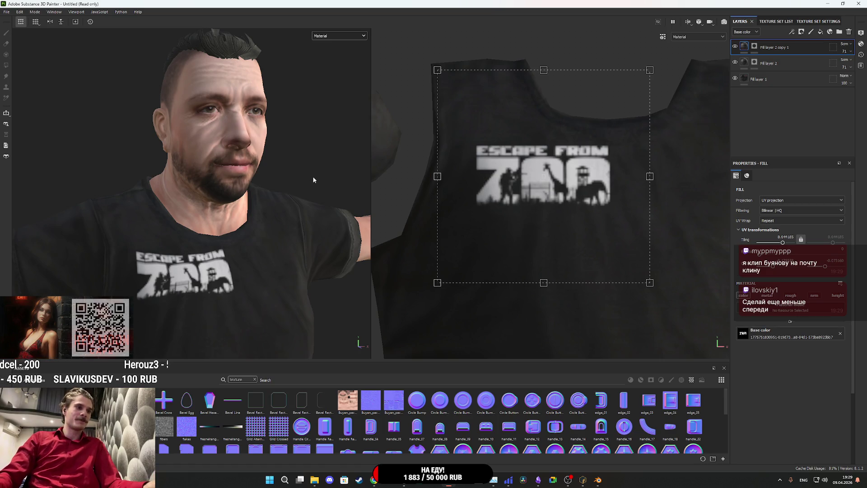
pyautogui.scroll(-3, 313, 177)
pyautogui.moveTo(319, 172); pyautogui.dragTo(302, 177)
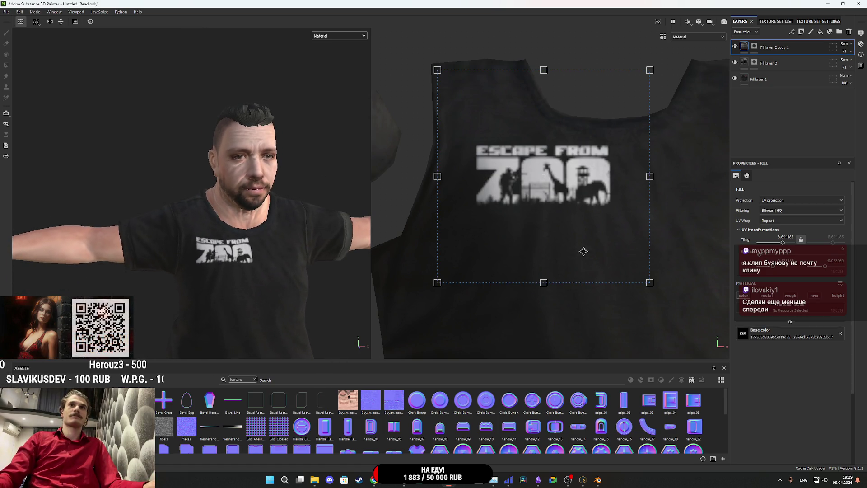
pyautogui.moveTo(651, 283); pyautogui.dragTo(610, 241)
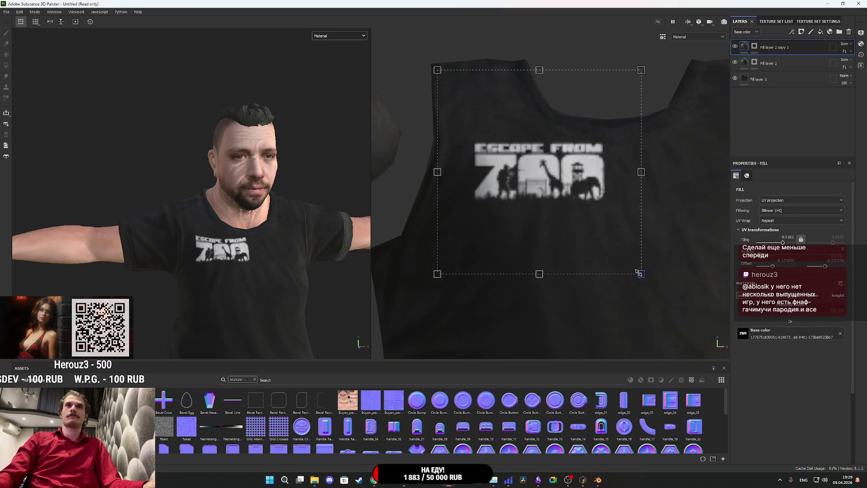
pyautogui.moveTo(571, 216); pyautogui.dragTo(587, 234)
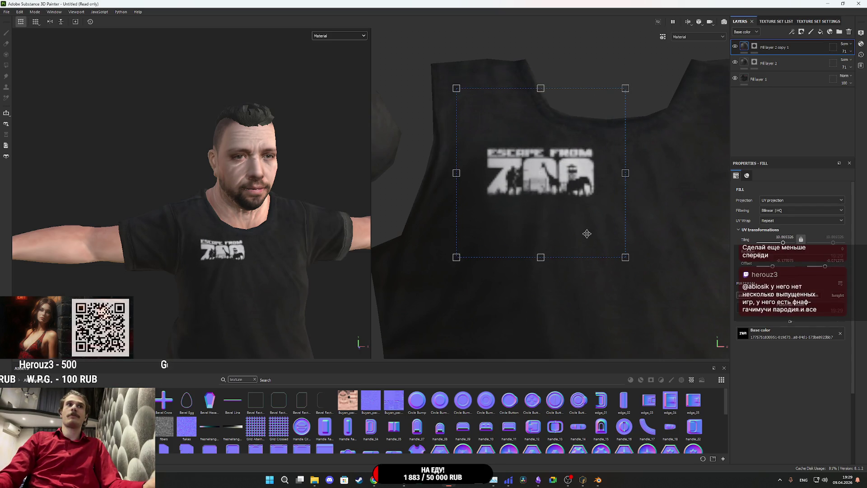
pyautogui.moveTo(631, 258)
pyautogui.mouseDown()
pyautogui.moveTo(592, 226)
pyautogui.moveTo(588, 246)
pyautogui.moveTo(583, 225)
pyautogui.moveTo(585, 232)
pyautogui.mouseUp()
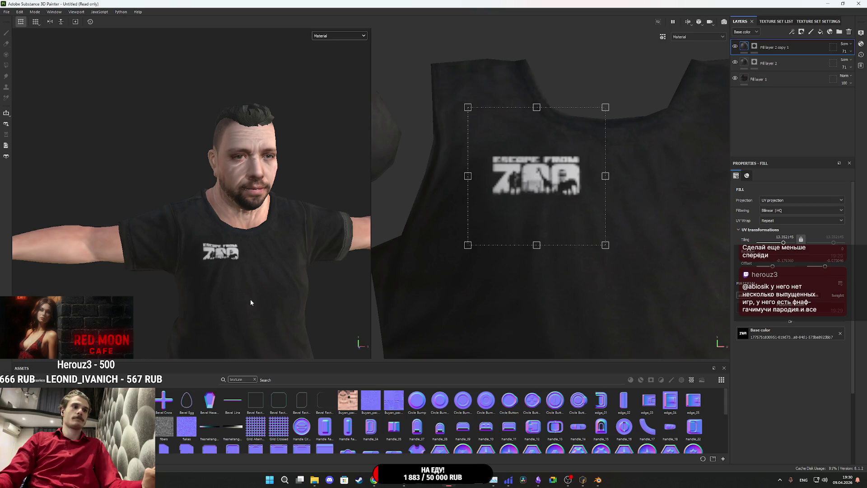
pyautogui.scroll(-3, 267, 296)
pyautogui.moveTo(272, 297)
pyautogui.mouseDown()
pyautogui.moveTo(256, 194)
pyautogui.moveTo(271, 199)
pyautogui.moveTo(224, 208)
pyautogui.mouseUp()
# Close the Escape from Tarkov Google Images tab in Chrome and return to Substance 3D Painter.
pyautogui.moveTo(382, 481)
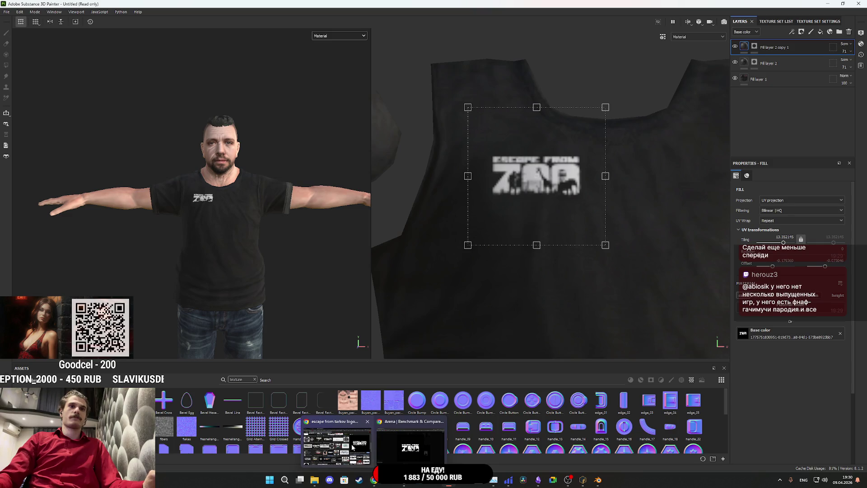
pyautogui.click(350, 443)
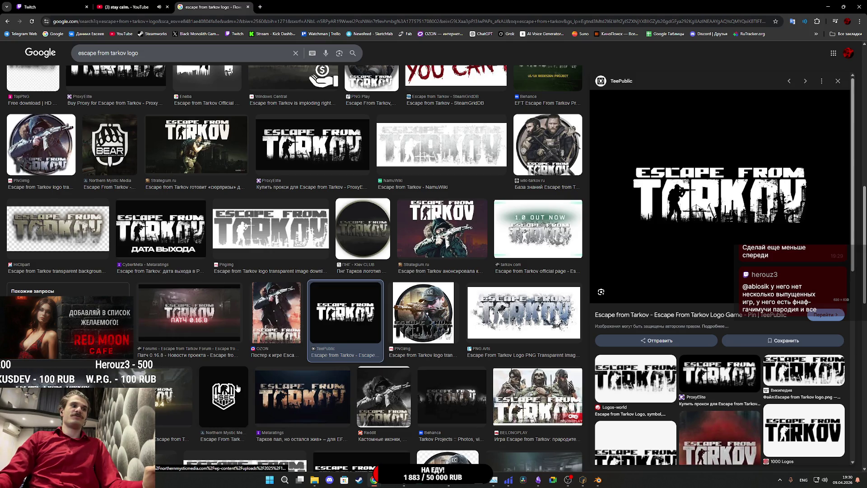
pyautogui.scroll(-7, 258, 380)
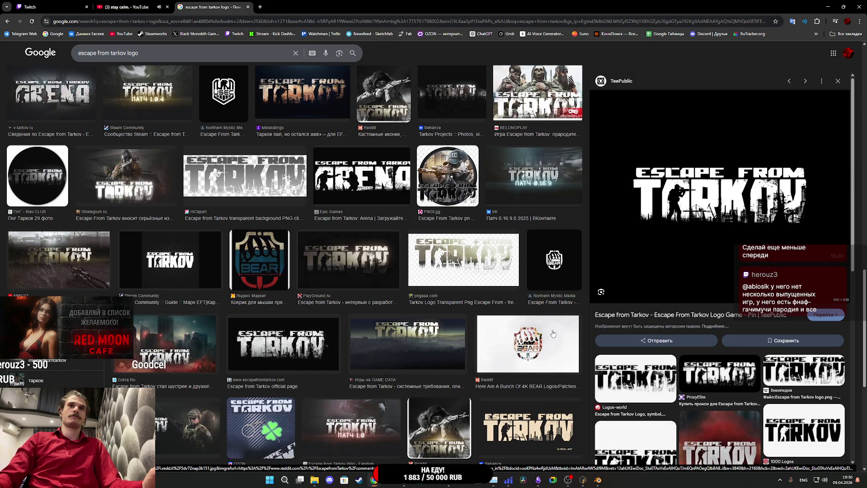
pyautogui.middleClick(215, 5)
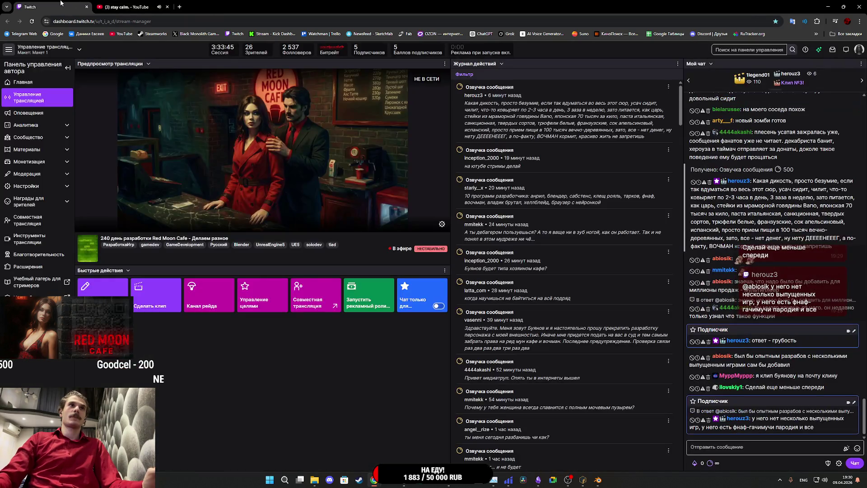
pyautogui.moveTo(587, 484)
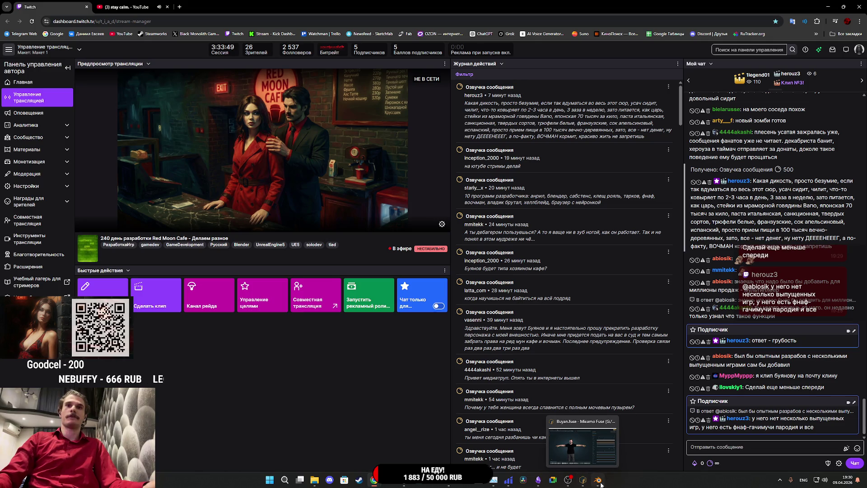
pyautogui.click(599, 482)
# Reframe the character, dismiss the File menu and zoom onto the face.
pyautogui.moveTo(255, 231)
pyautogui.mouseDown()
pyautogui.moveTo(256, 275)
pyautogui.moveTo(242, 247)
pyautogui.mouseUp()
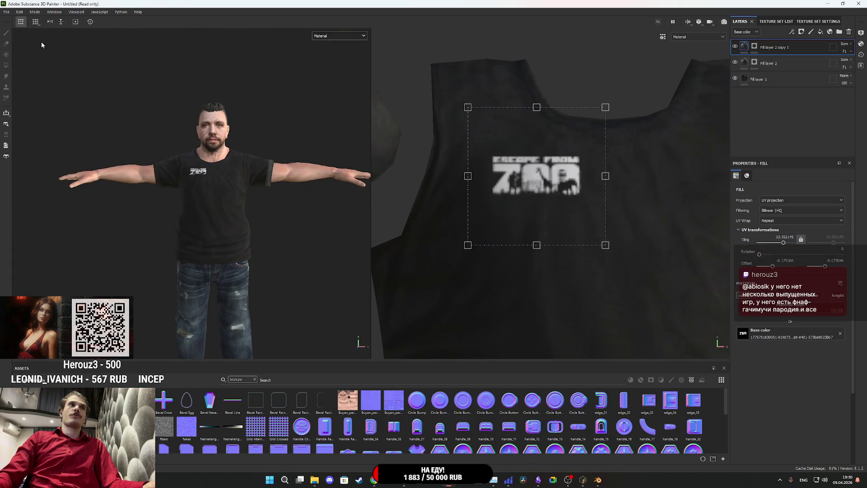
pyautogui.click(6, 12)
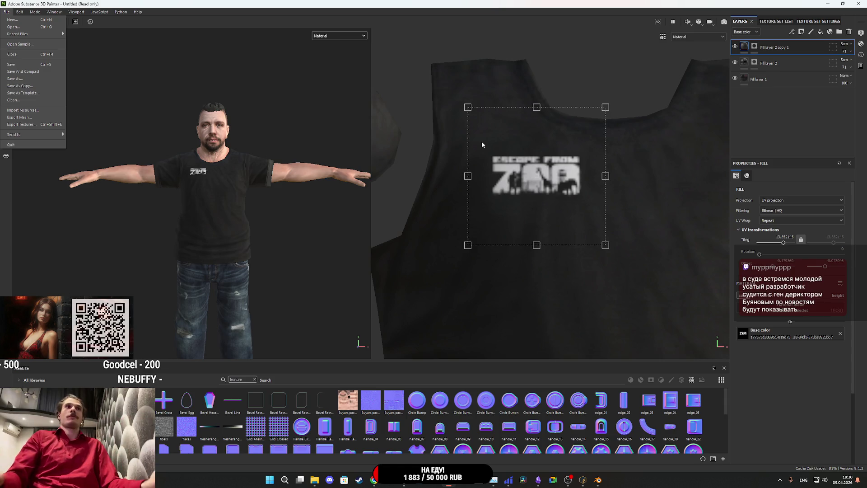
pyautogui.click(245, 131)
pyautogui.scroll(5, 239, 129)
pyautogui.scroll(3, 261, 178)
# Bring Chrome forward and open a new Google tab.
pyautogui.moveTo(374, 480)
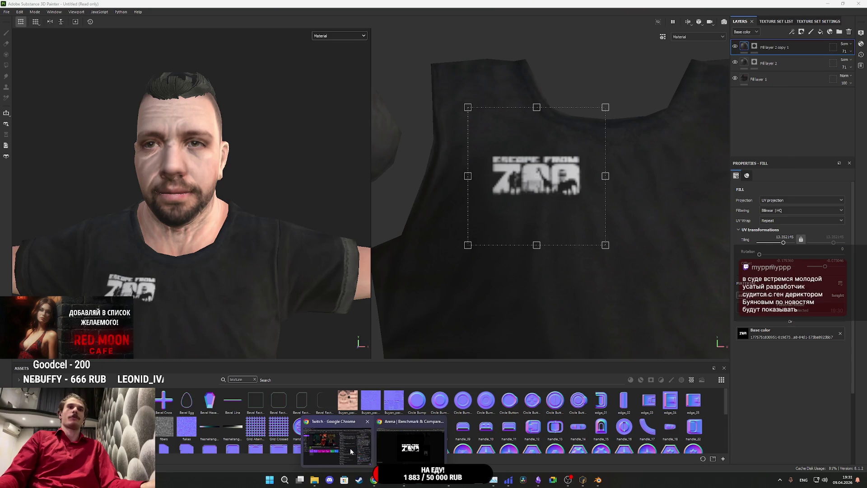
pyautogui.click(350, 448)
pyautogui.click(181, 6)
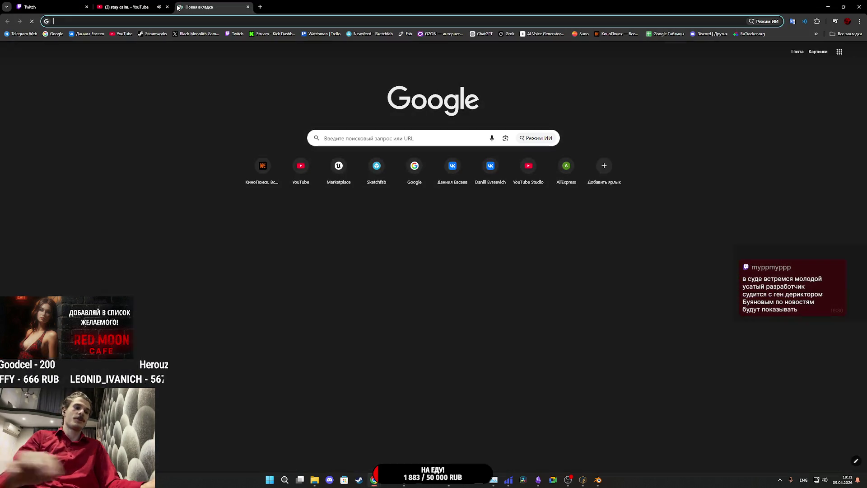
# Search Google Images for the person the character depicts, preview two photos, and return to Painter.
pyautogui.write('ybrbnf ,ezyjd')
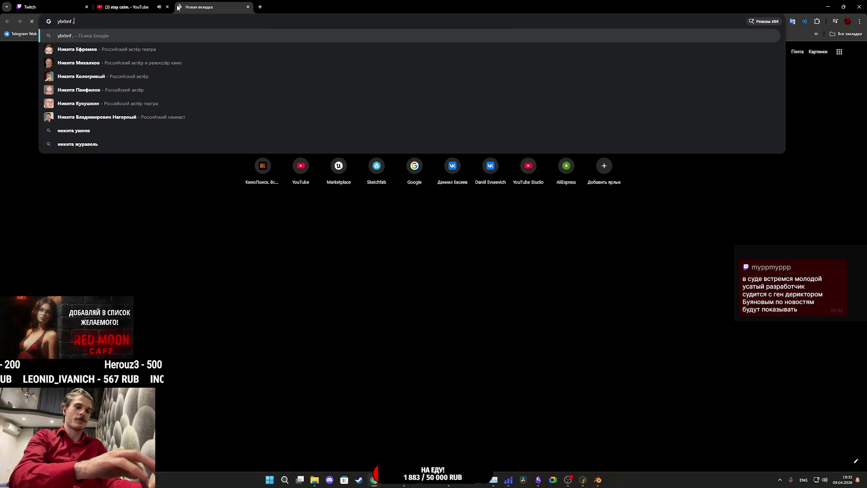
pyautogui.press('Return')
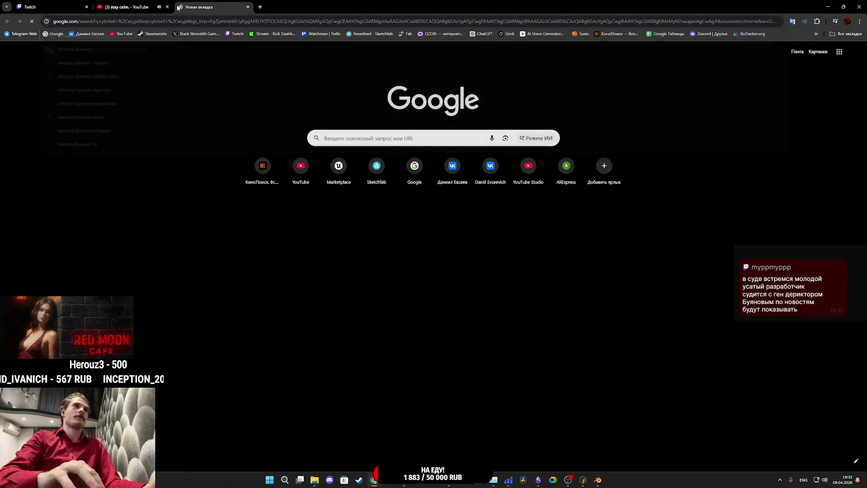
pyautogui.click(203, 101)
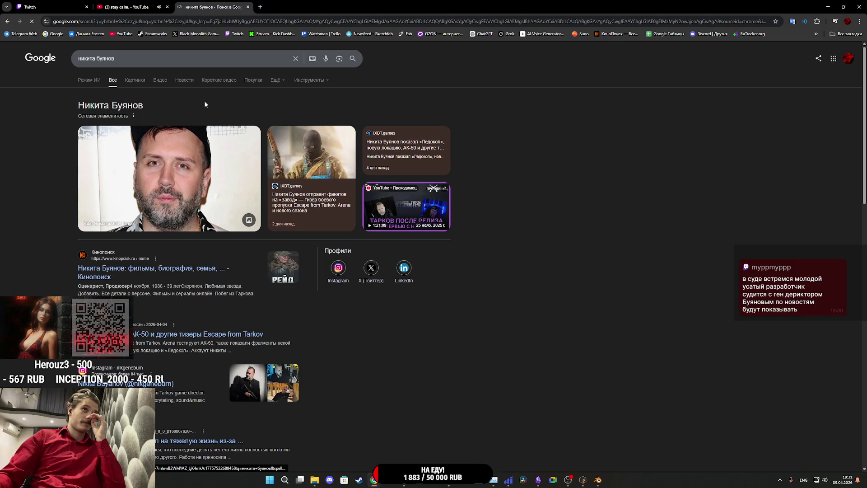
pyautogui.click(140, 82)
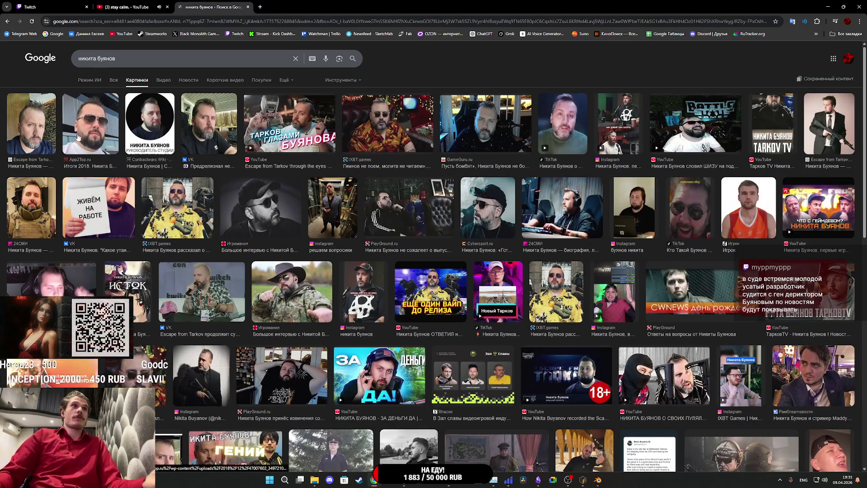
pyautogui.click(32, 126)
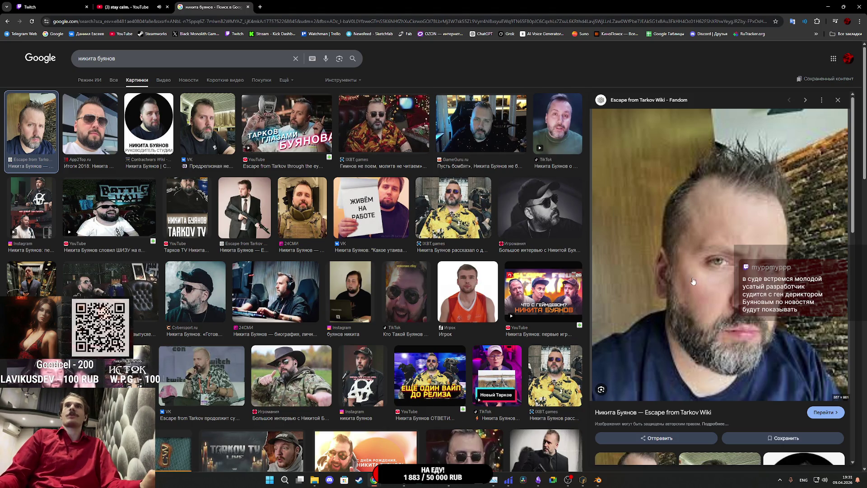
pyautogui.click(472, 132)
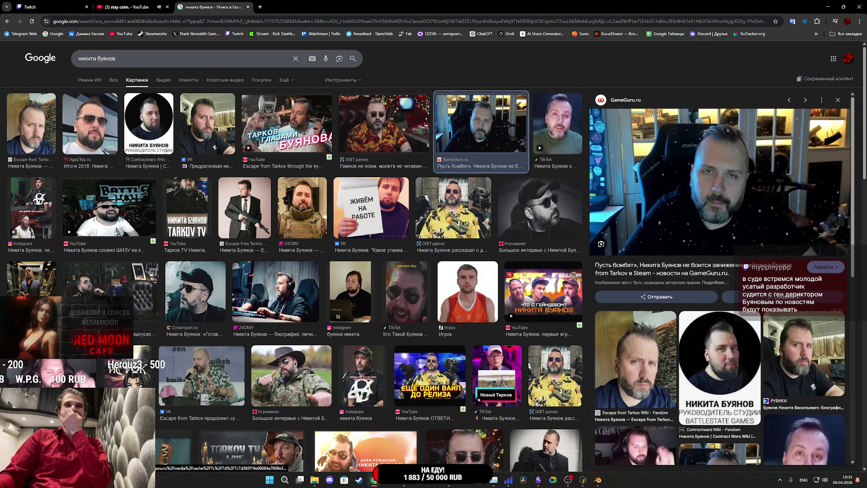
pyautogui.hotkey('alt', 'Tab')
pyautogui.moveTo(227, 193)
pyautogui.mouseDown()
pyautogui.moveTo(277, 149)
pyautogui.moveTo(268, 166)
pyautogui.moveTo(217, 168)
pyautogui.moveTo(266, 169)
pyautogui.moveTo(271, 161)
pyautogui.moveTo(131, 177)
pyautogui.moveTo(244, 190)
pyautogui.moveTo(52, 180)
pyautogui.moveTo(515, 195)
pyautogui.moveTo(306, 178)
pyautogui.moveTo(337, 181)
pyautogui.moveTo(270, 190)
pyautogui.moveTo(296, 165)
pyautogui.moveTo(297, 176)
pyautogui.mouseUp()
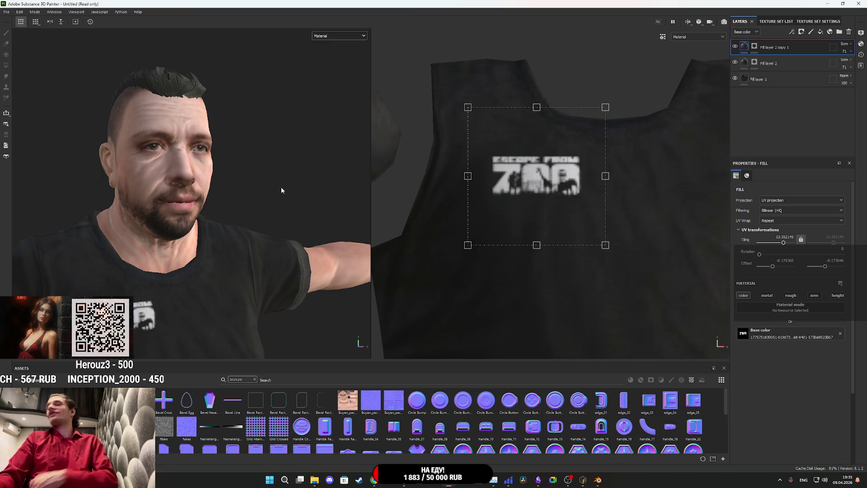
# Use the Unreal Engine 4 (Packed) export template and disable Cloth's metallic and emissive maps.
pyautogui.click(7, 12)
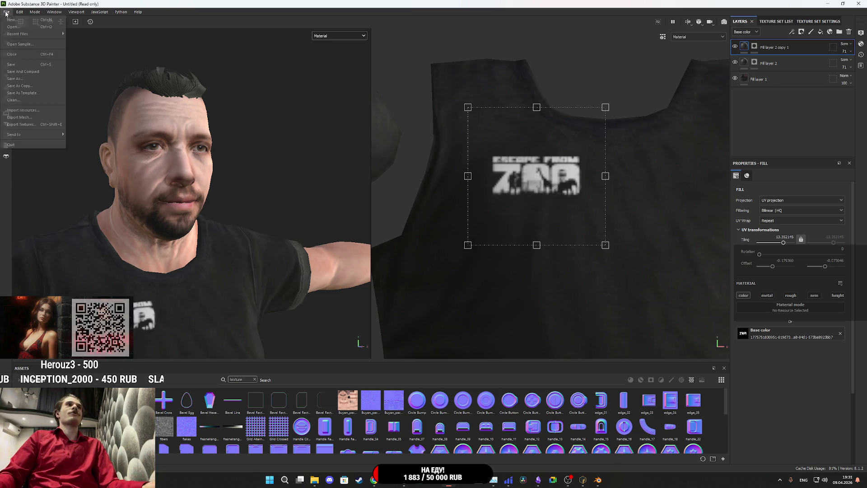
pyautogui.click(23, 124)
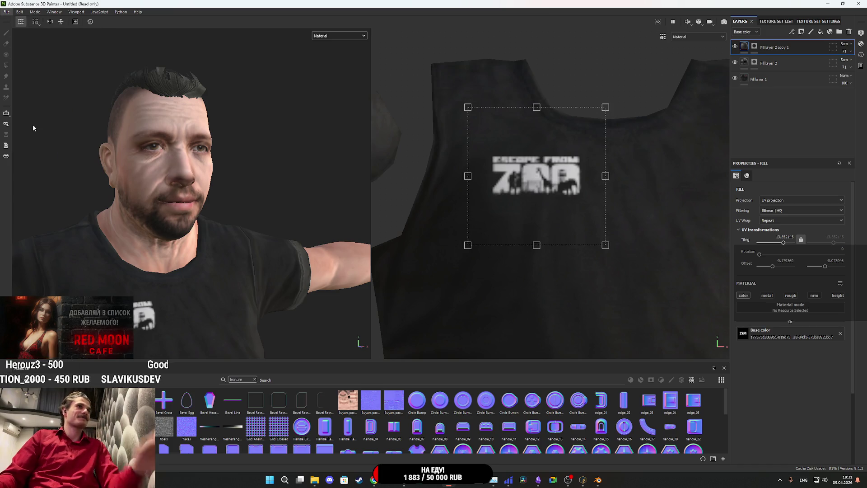
pyautogui.click(268, 160)
pyautogui.click(319, 143)
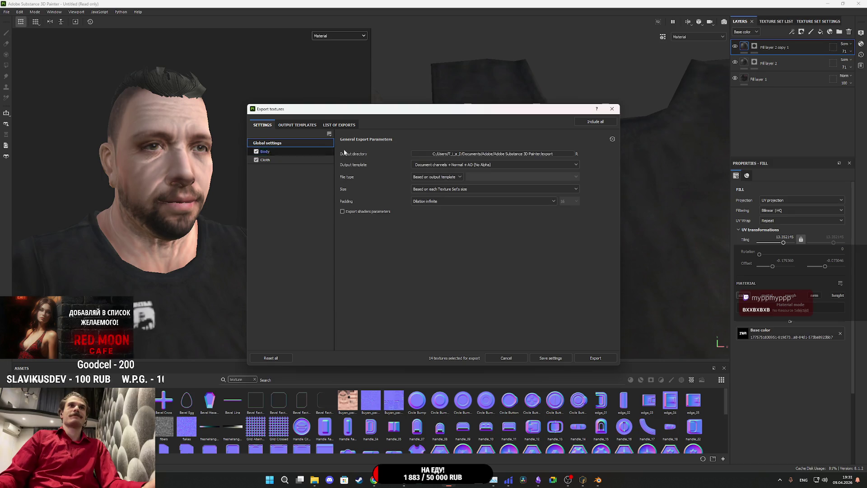
pyautogui.click(461, 164)
pyautogui.scroll(-10, 477, 210)
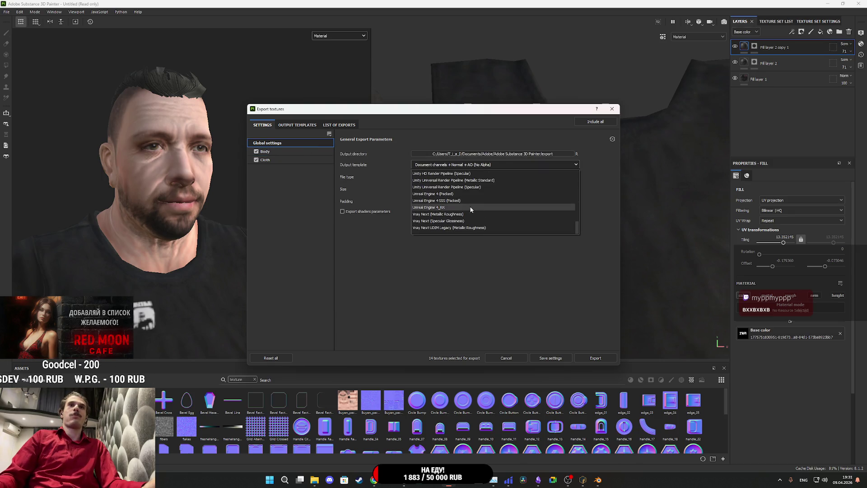
pyautogui.click(449, 193)
pyautogui.click(278, 160)
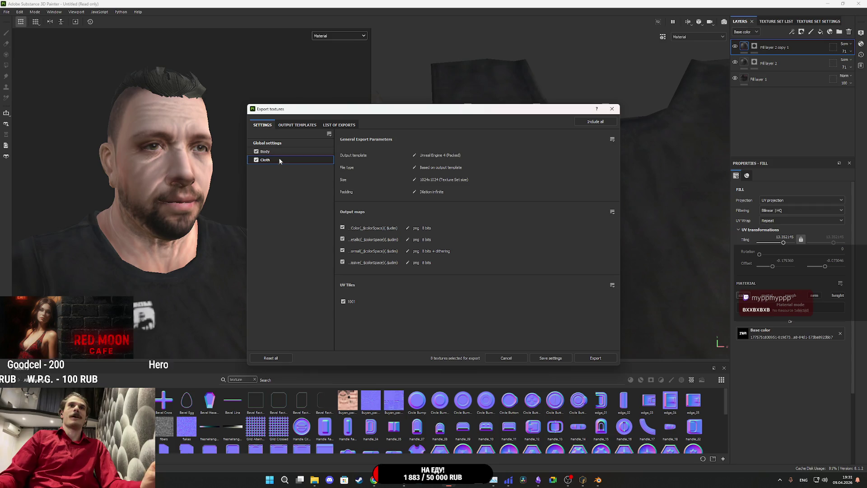
pyautogui.click(342, 262)
pyautogui.click(342, 239)
pyautogui.press('Up')
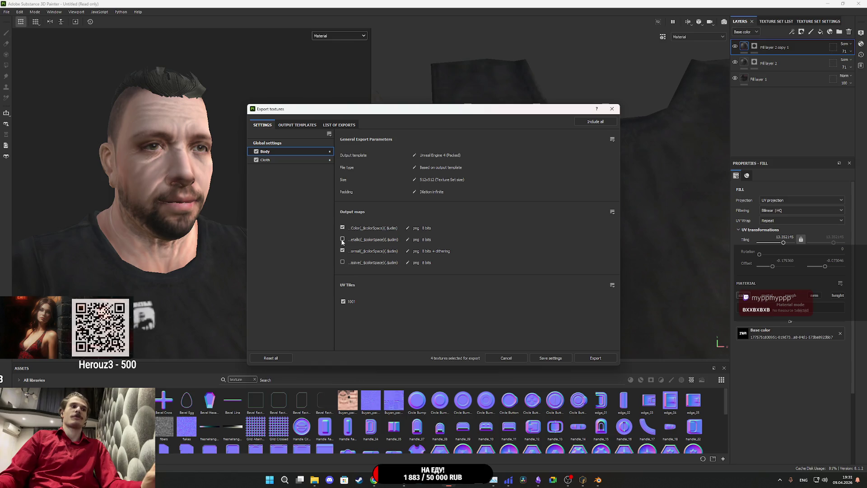
# Browse the output directory to The Cafe Library/Asset/Characters/NG_Char/Buyan.
pyautogui.click(281, 143)
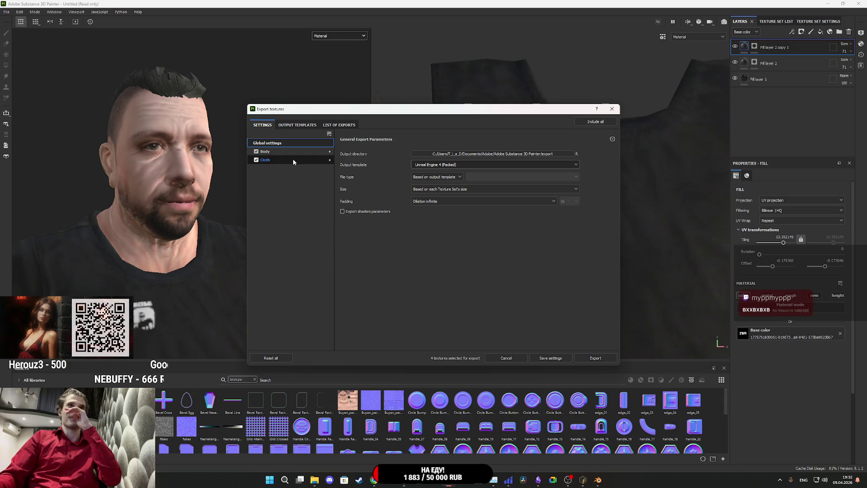
pyautogui.click(476, 153)
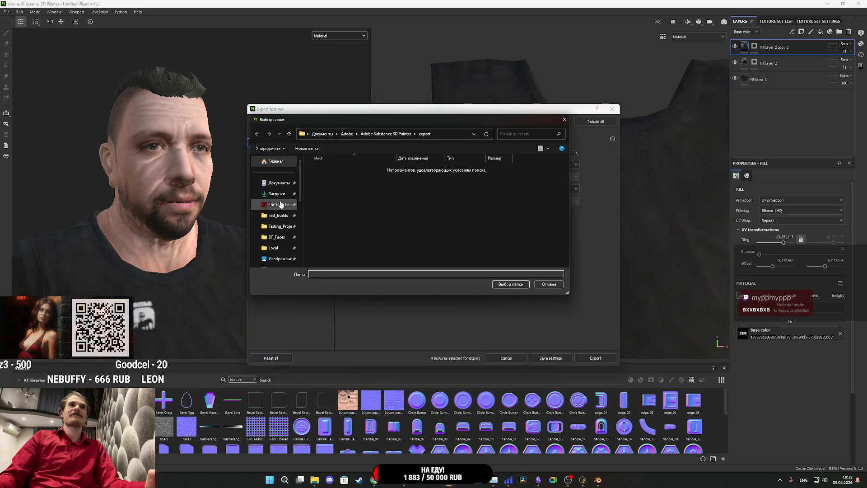
pyautogui.click(281, 204)
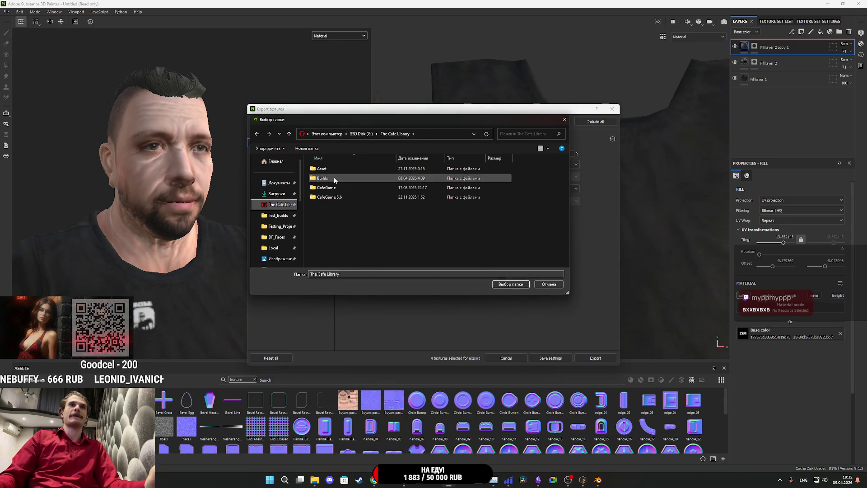
pyautogui.doubleClick(331, 170)
pyautogui.doubleClick(335, 174)
pyautogui.doubleClick(332, 170)
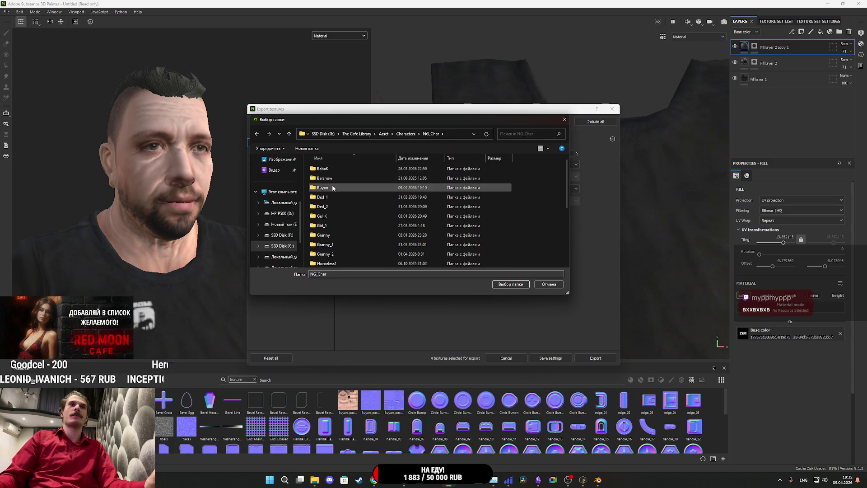
pyautogui.doubleClick(332, 188)
# Create a folder named Tex inside Buyan and select it as the export destination.
pyautogui.rightClick(349, 200)
pyautogui.moveTo(452, 295)
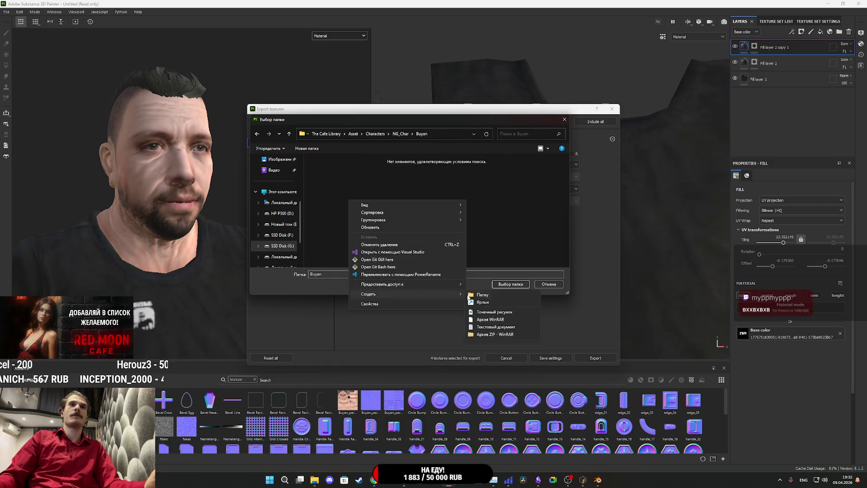
pyautogui.click(501, 294)
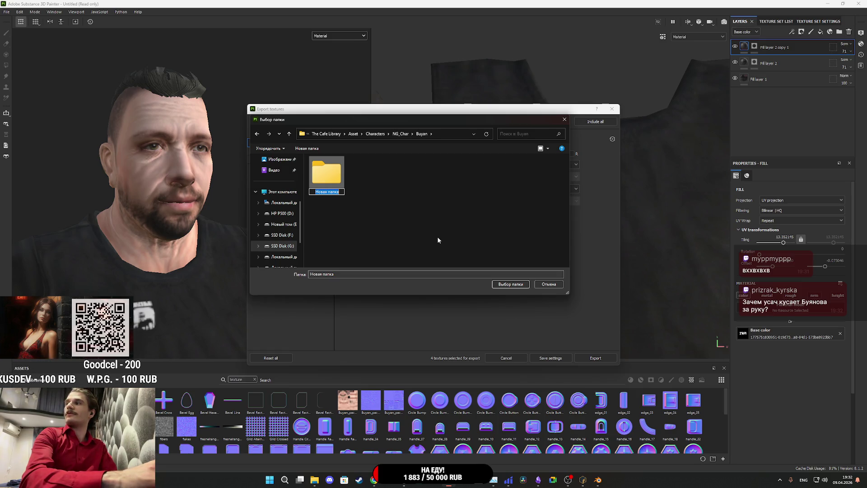
pyautogui.write('Texc')
pyautogui.press('BackSpace')
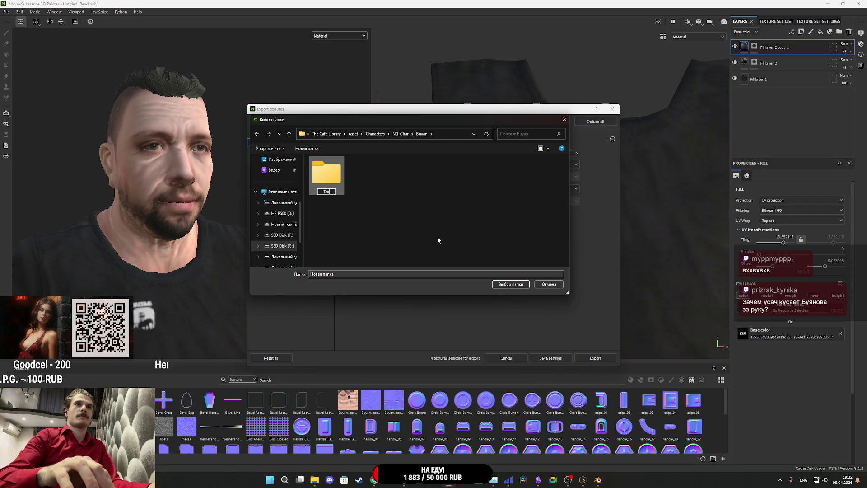
pyautogui.press('Return')
pyautogui.press('Return')
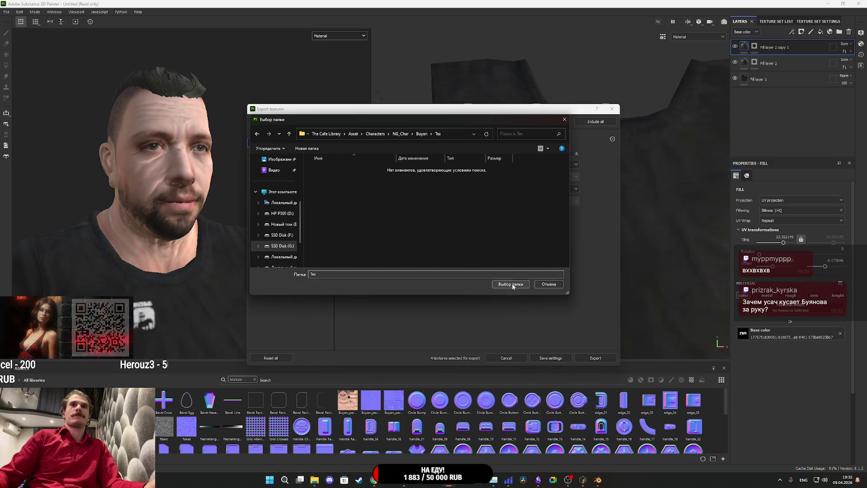
pyautogui.click(511, 284)
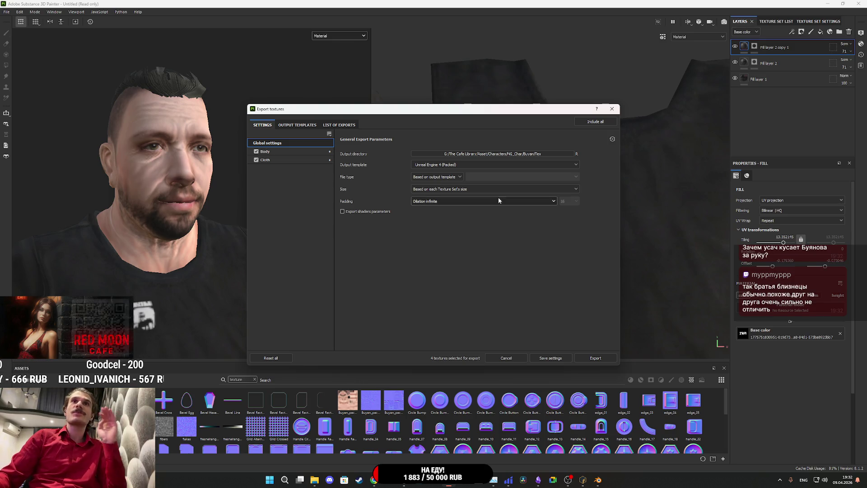
pyautogui.click(292, 152)
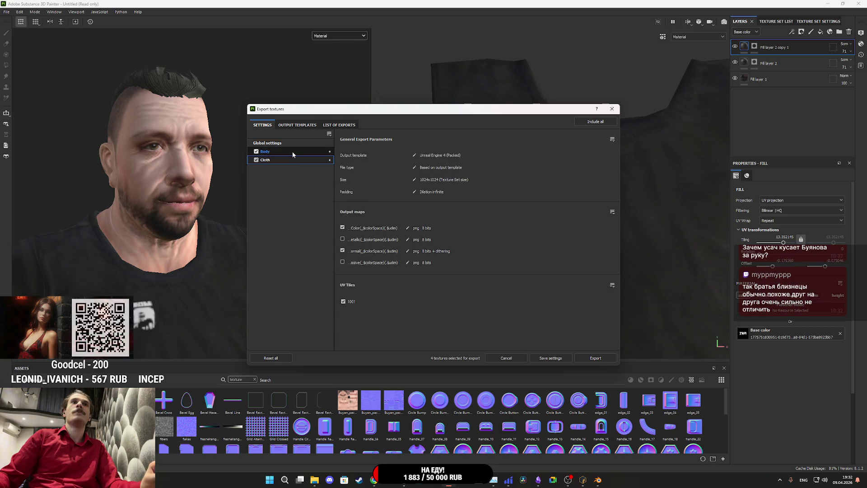
# Export the Body and Cloth textures to the Tex folder and head to Photoshop.
pyautogui.click(595, 358)
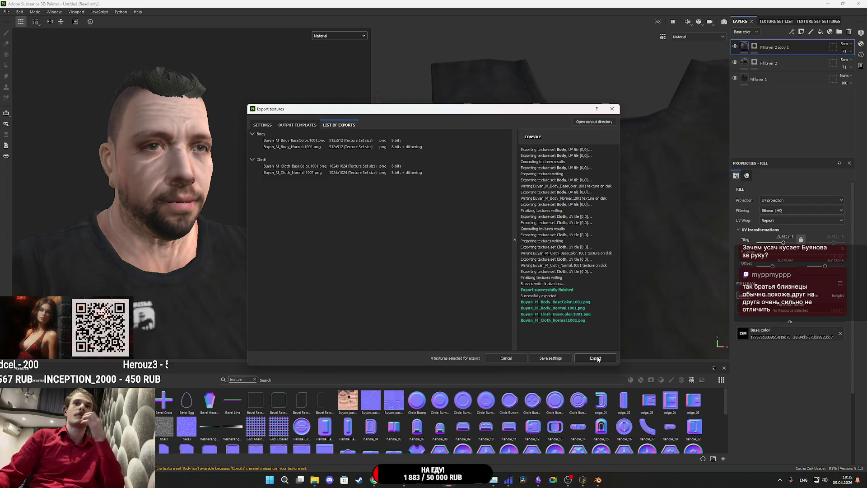
pyautogui.moveTo(404, 480)
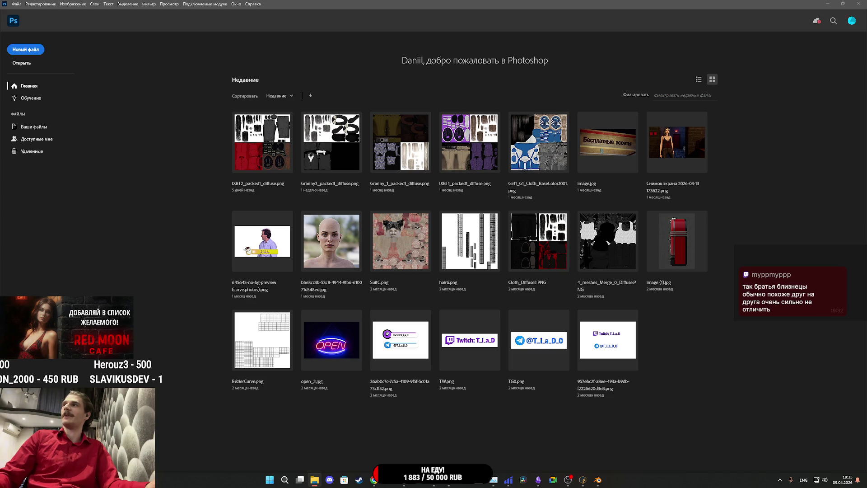
# Open Buyan_packed1_diffuse.png in Photoshop without assigning a colour profile.
pyautogui.moveTo(866, 348)
pyautogui.mouseDown()
pyautogui.moveTo(699, 378)
pyautogui.moveTo(673, 361)
pyautogui.mouseUp()
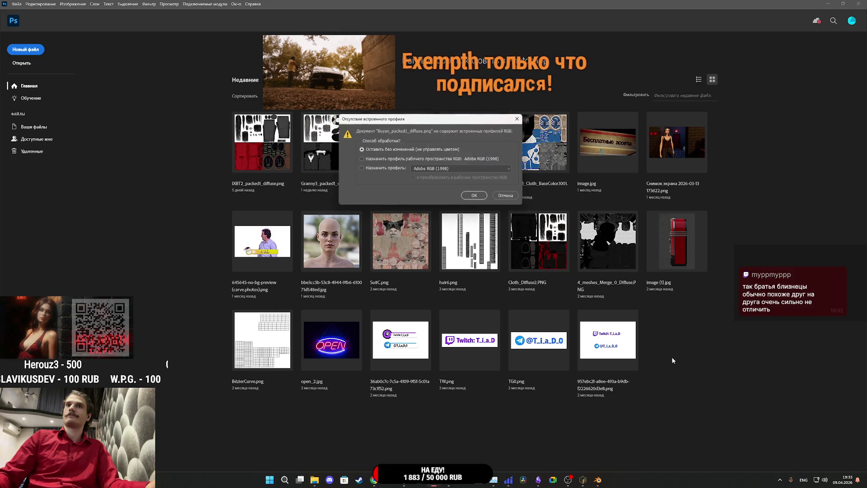
pyautogui.click(474, 195)
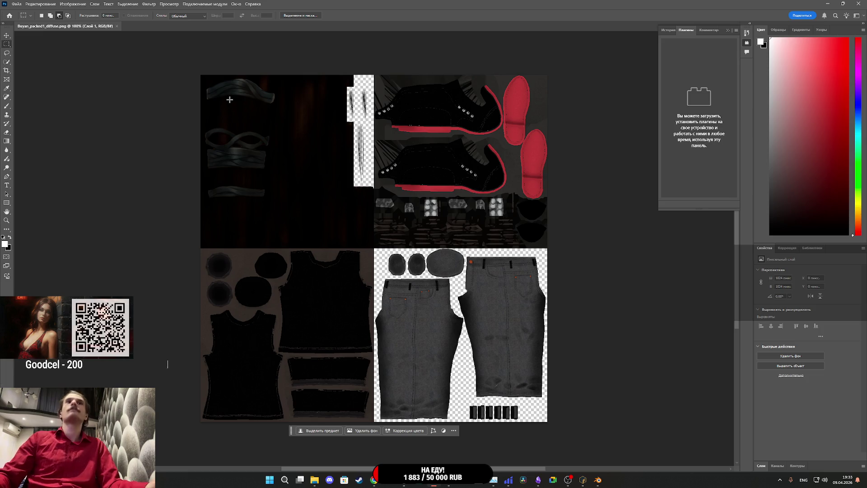
pyautogui.scroll(2, 253, 151)
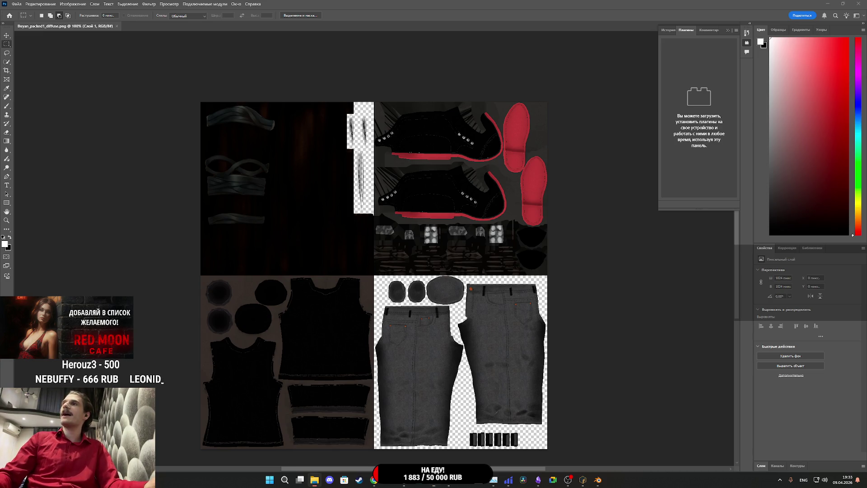
# Place Buyan_M_Cloth_BaseColor.1001 as a layer over the packed diffuse atlas.
pyautogui.moveTo(671, 271); pyautogui.dragTo(497, 287)
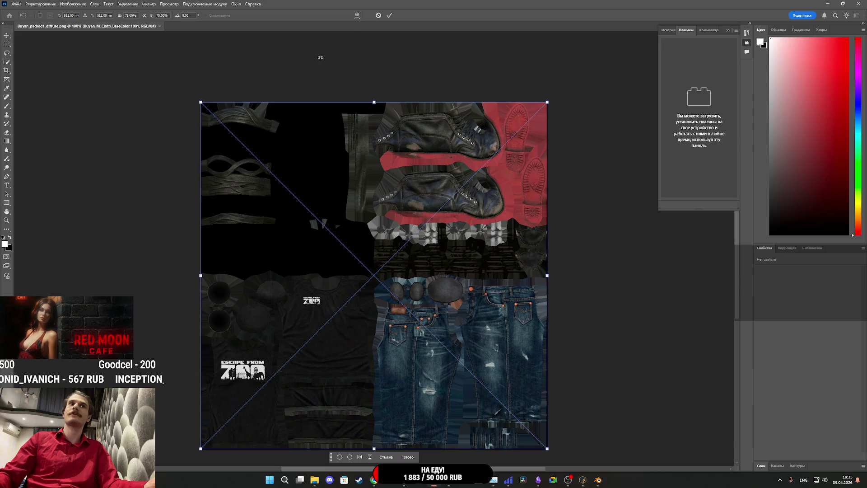
pyautogui.click(389, 15)
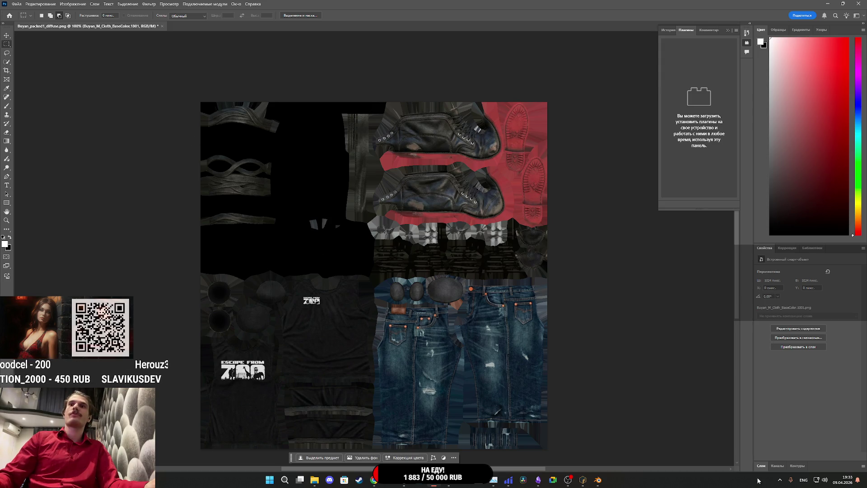
pyautogui.click(777, 466)
# Toggle the cloth texture layer's visibility repeatedly to compare it with the original diffuse.
pyautogui.click(761, 227)
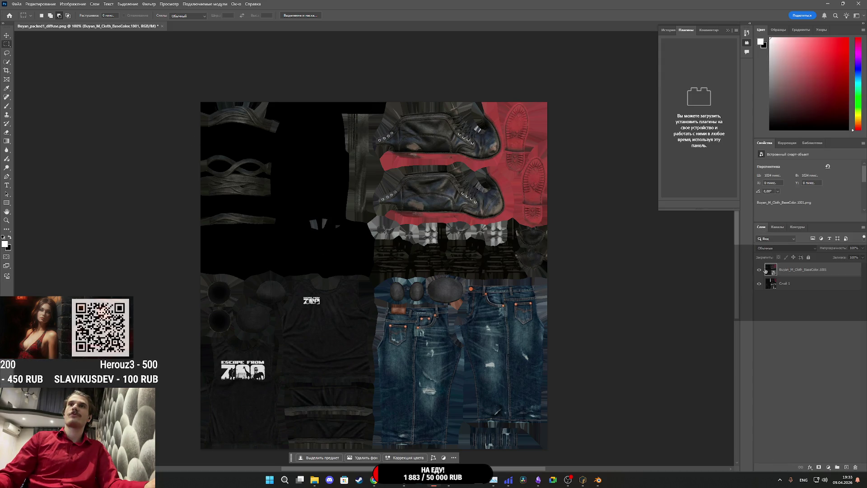
pyautogui.click(759, 271)
pyautogui.click(759, 270)
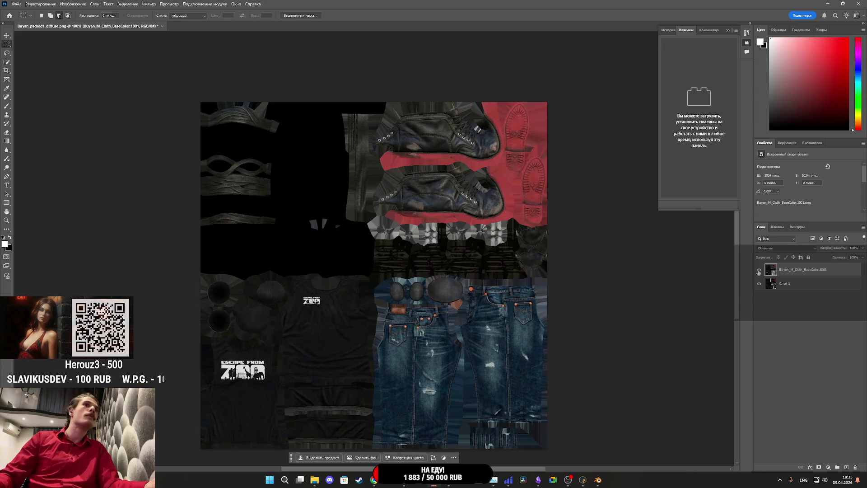
pyautogui.click(759, 271)
pyautogui.click(759, 271)
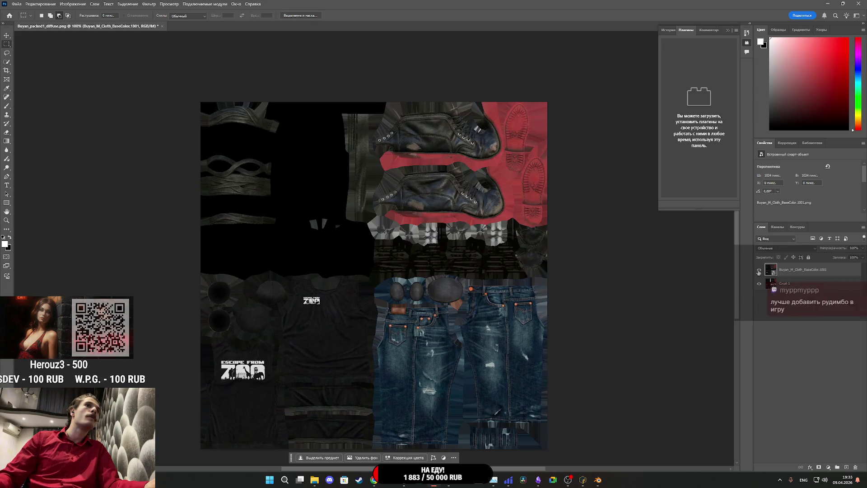
pyautogui.click(759, 272)
pyautogui.click(759, 272)
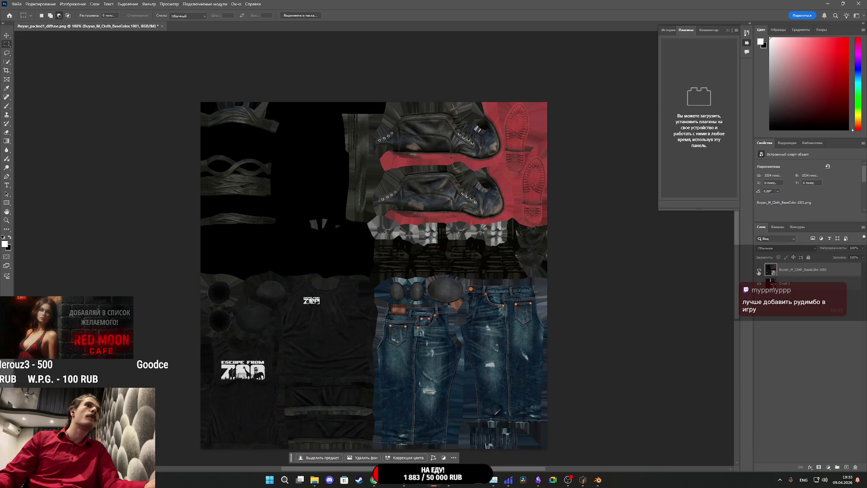
pyautogui.click(759, 272)
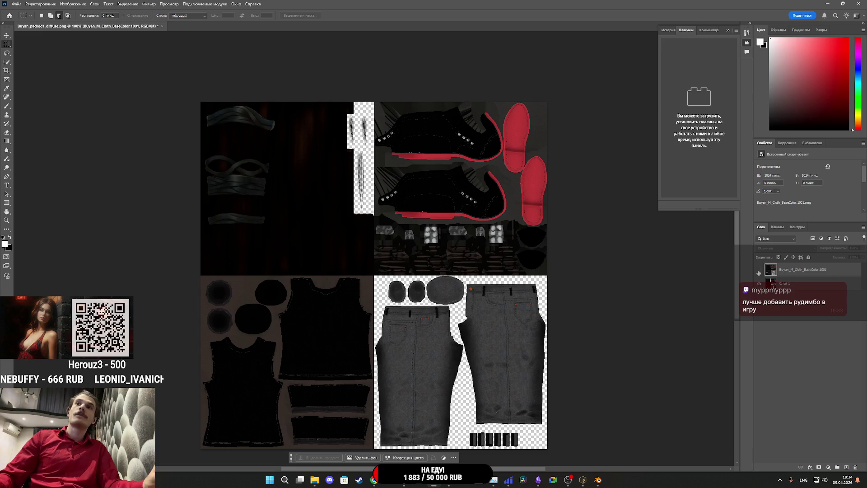
pyautogui.click(758, 272)
pyautogui.click(759, 271)
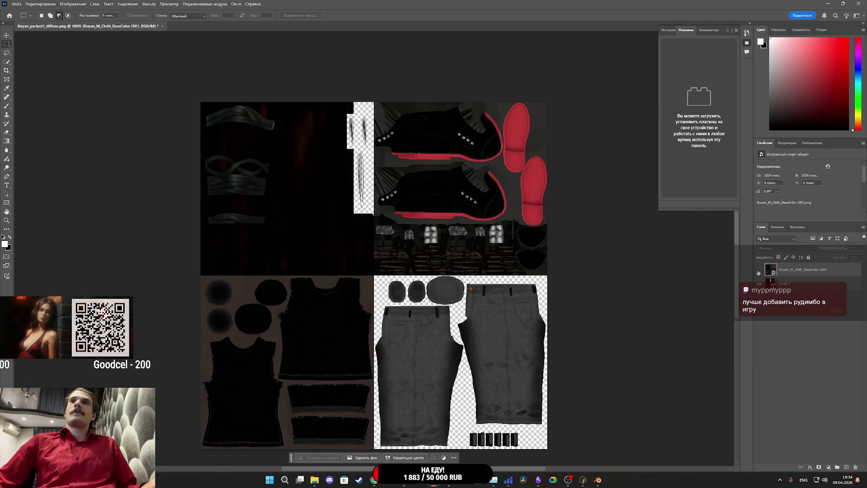
pyautogui.click(759, 272)
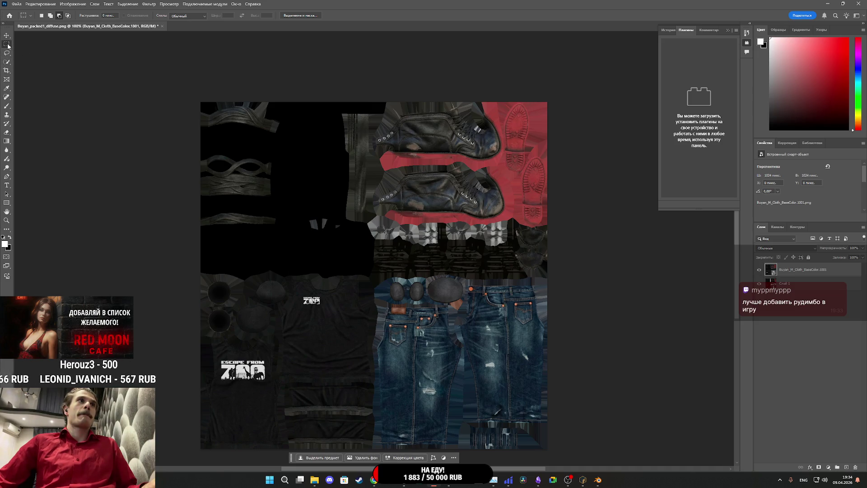
# Select all but the top-left quadrant and output it via Select and Mask to a new layer.
pyautogui.moveTo(196, 97)
pyautogui.mouseDown()
pyautogui.moveTo(378, 228)
pyautogui.moveTo(400, 283)
pyautogui.moveTo(356, 264)
pyautogui.moveTo(377, 275)
pyautogui.mouseUp()
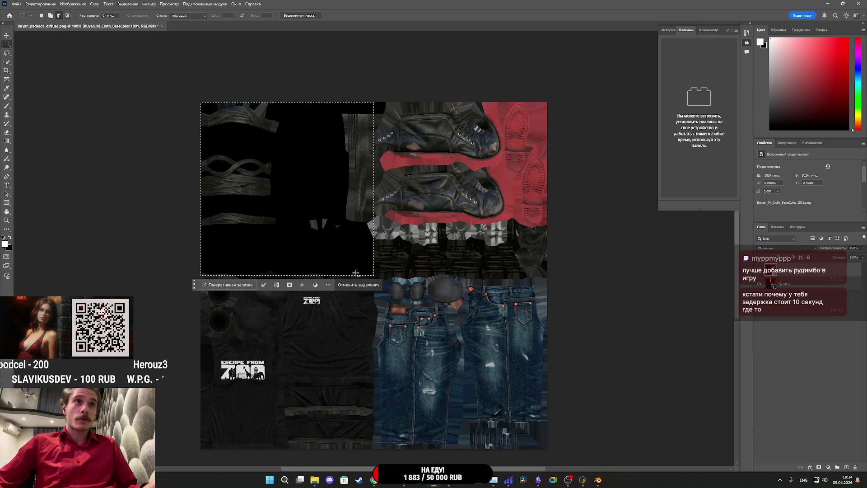
pyautogui.rightClick(307, 241)
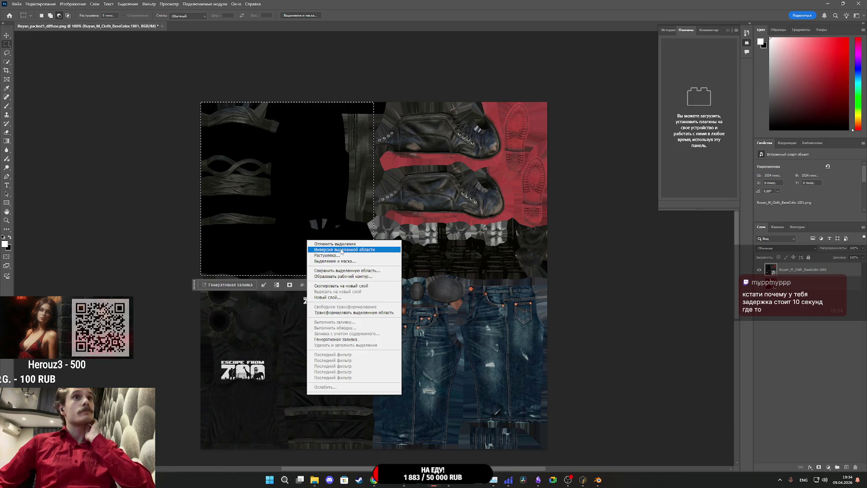
pyautogui.click(342, 250)
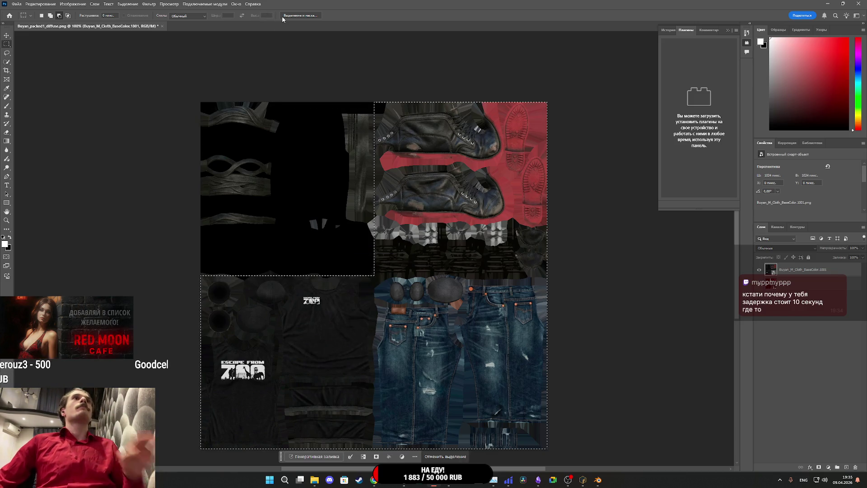
pyautogui.click(305, 15)
pyautogui.click(777, 323)
pyautogui.click(767, 344)
pyautogui.click(819, 462)
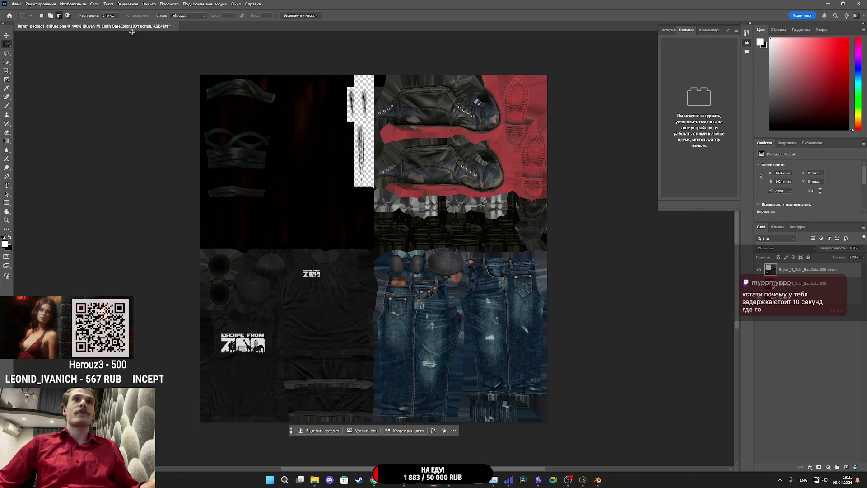
pyautogui.click(17, 4)
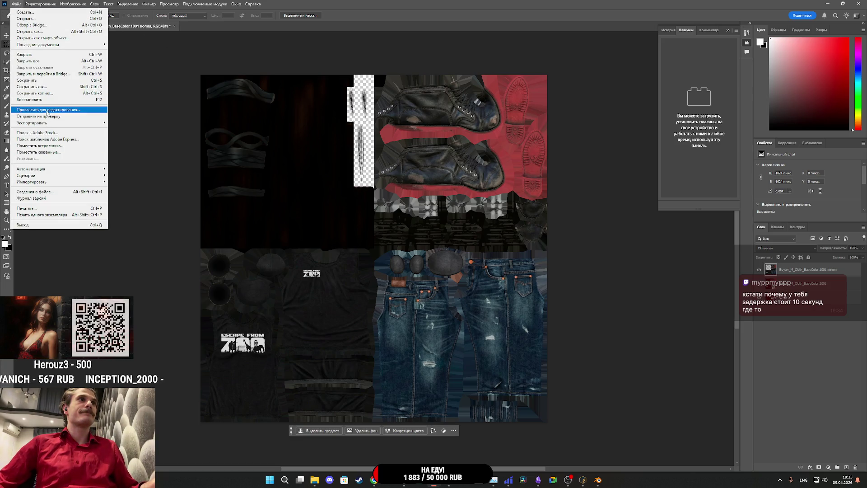
# Export as PNG, replacing Buyan_M_Cloth_BaseColor.1001.png in NG_Char > Buyan > Tex, then return to Unreal.
pyautogui.moveTo(57, 123)
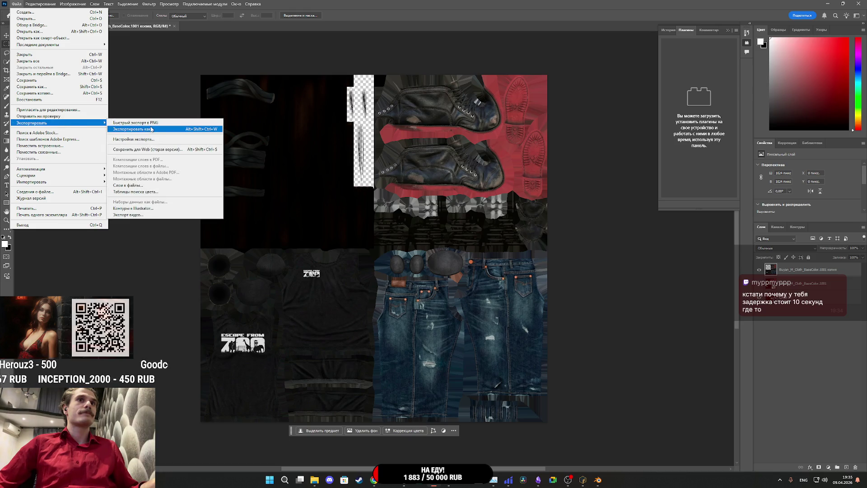
pyautogui.click(150, 129)
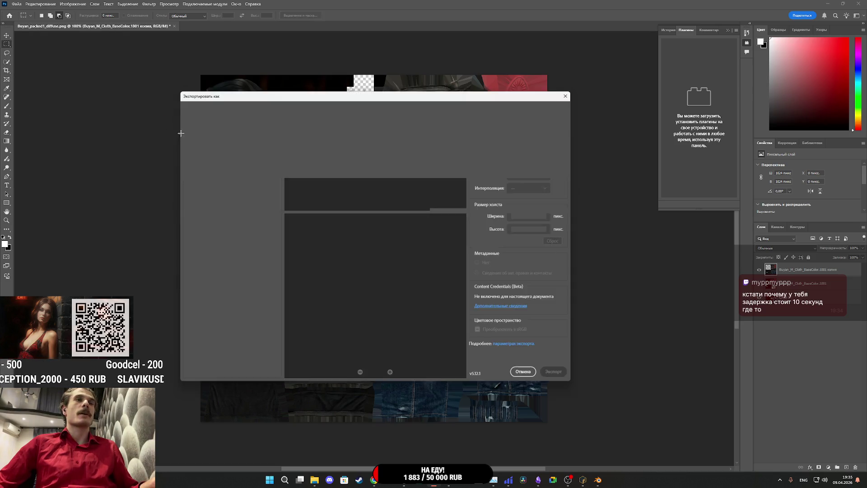
pyautogui.click(562, 377)
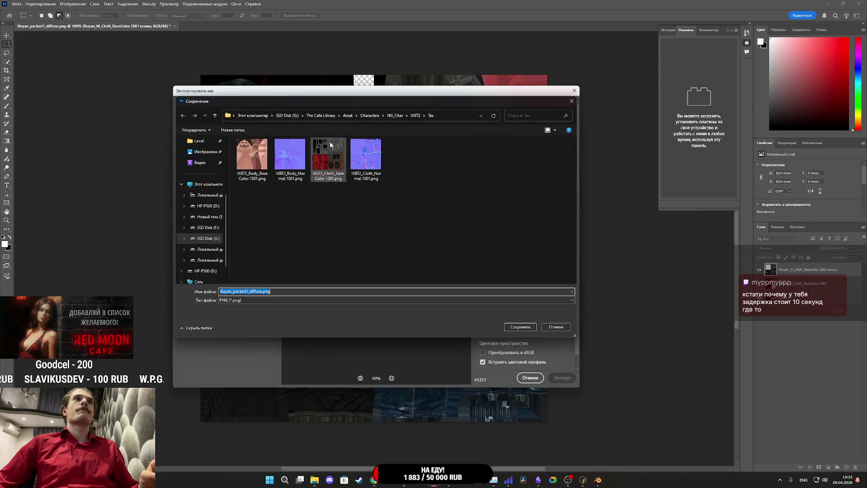
pyautogui.click(398, 116)
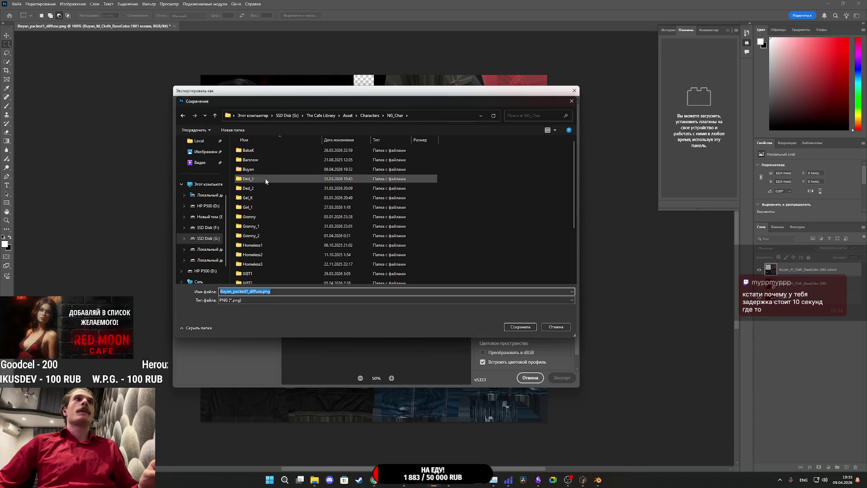
pyautogui.doubleClick(363, 169)
pyautogui.doubleClick(252, 155)
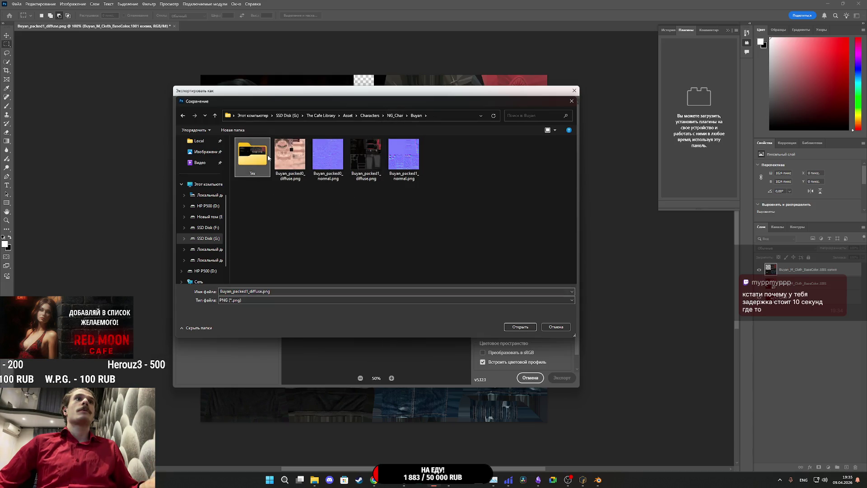
pyautogui.click(328, 155)
pyautogui.click(521, 327)
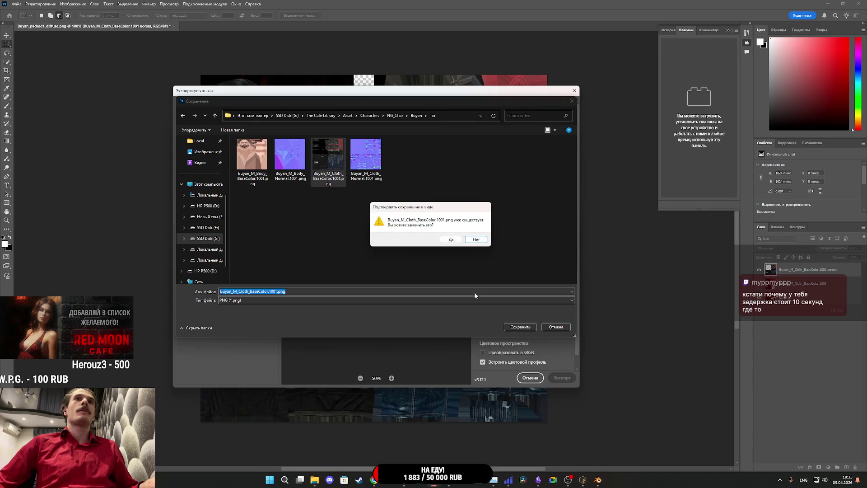
pyautogui.click(451, 243)
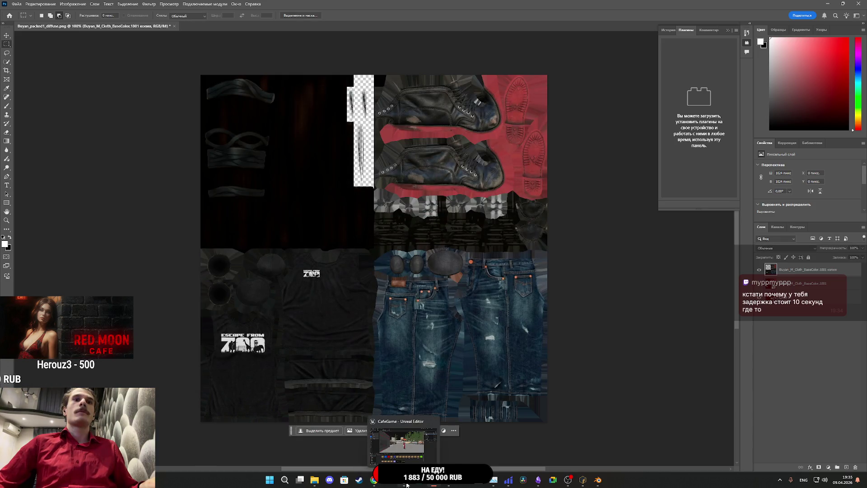
pyautogui.click(380, 446)
pyautogui.doubleClick(240, 366)
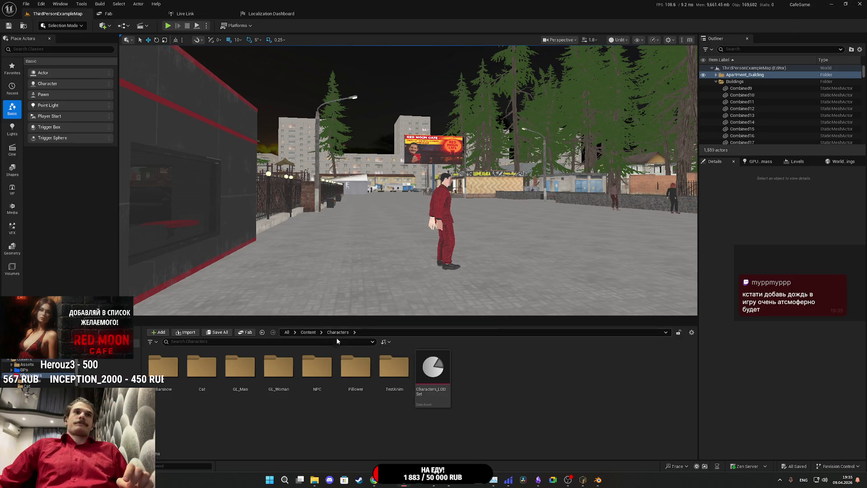
# Navigate the Unreal content browser to Content > Characters > NPC.
pyautogui.click(308, 332)
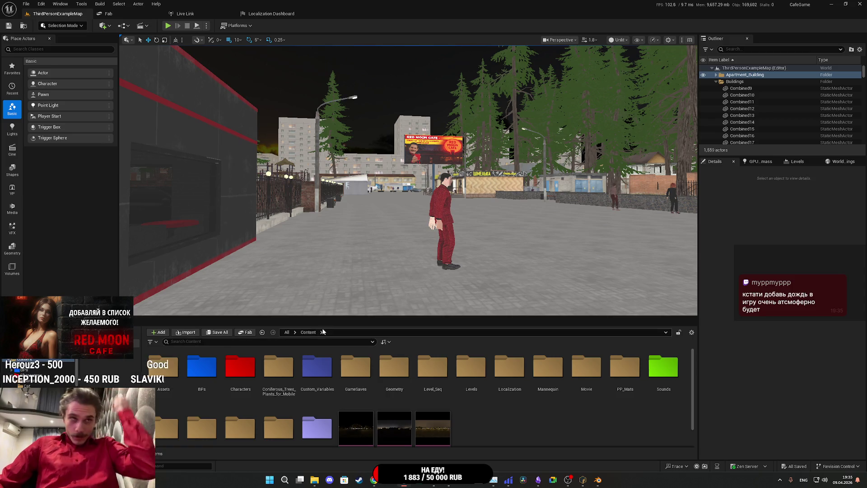
pyautogui.doubleClick(251, 367)
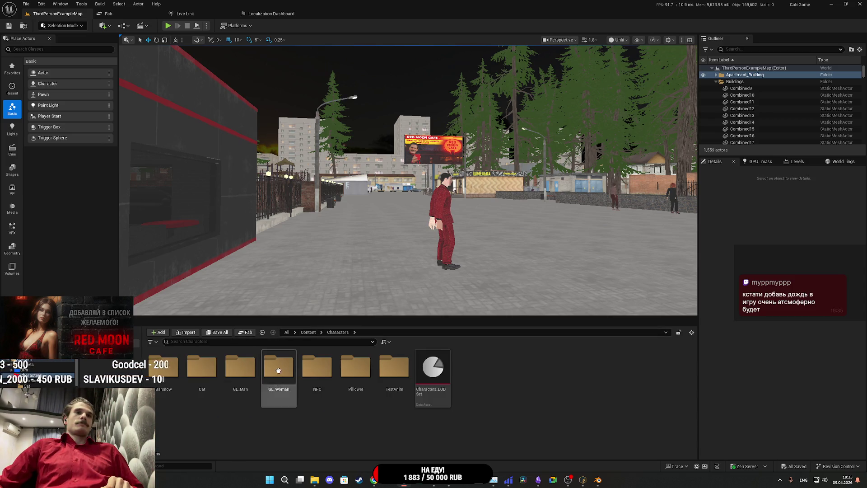
pyautogui.doubleClick(318, 366)
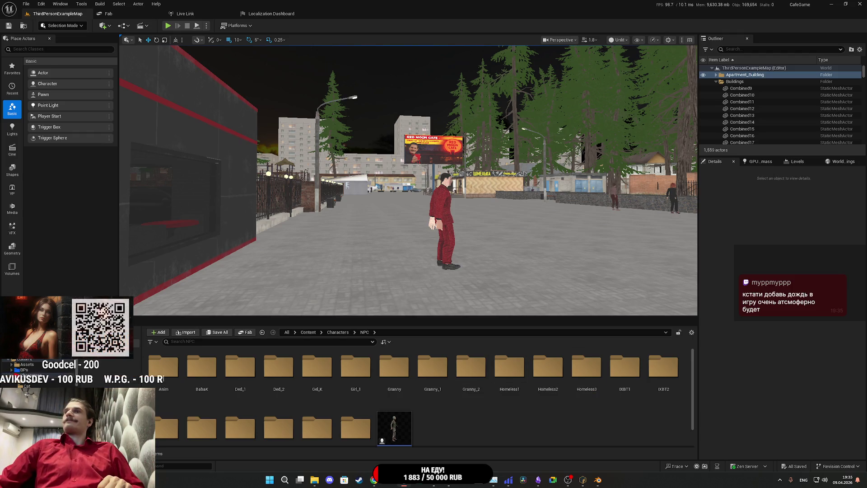
# Close Photoshop without saving changes.
pyautogui.moveTo(535, 484)
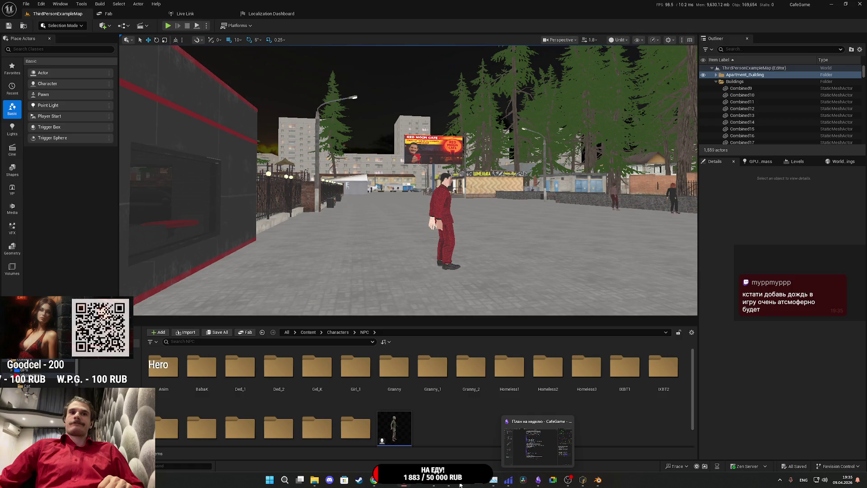
pyautogui.click(437, 484)
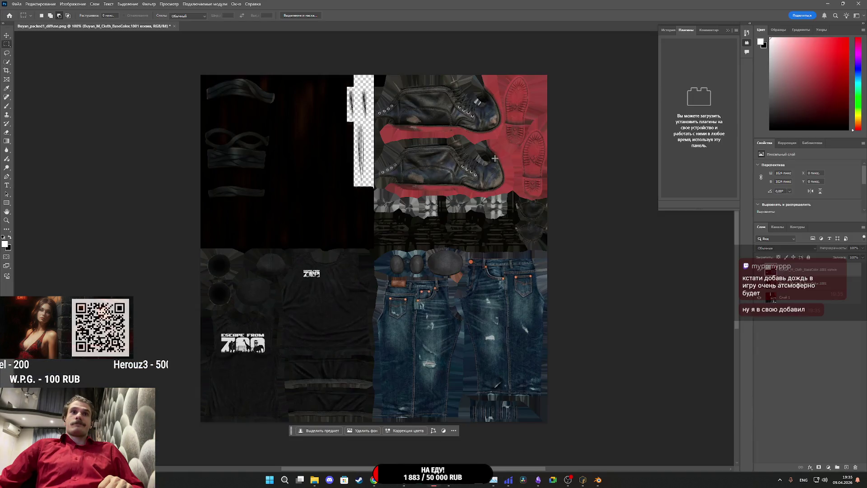
pyautogui.click(858, 4)
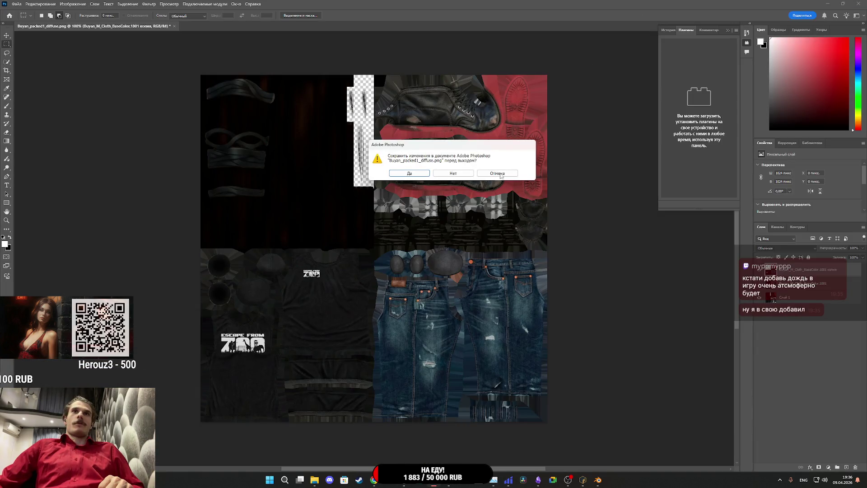
pyautogui.click(434, 174)
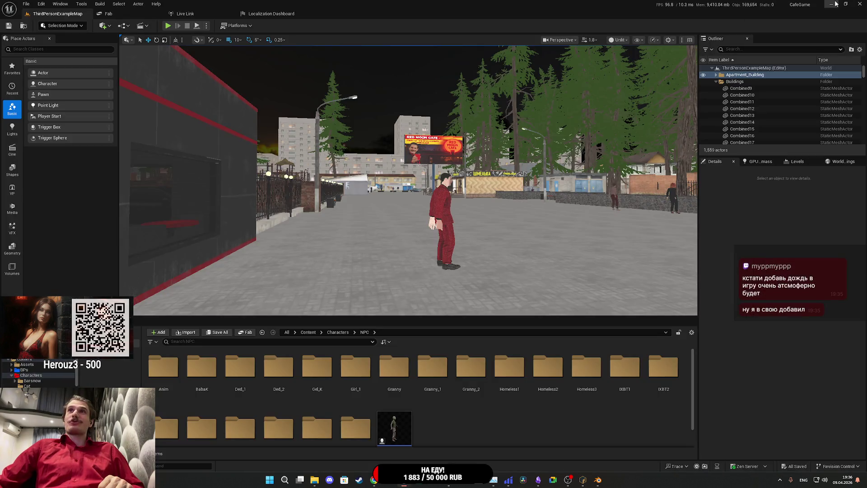
pyautogui.click(833, 4)
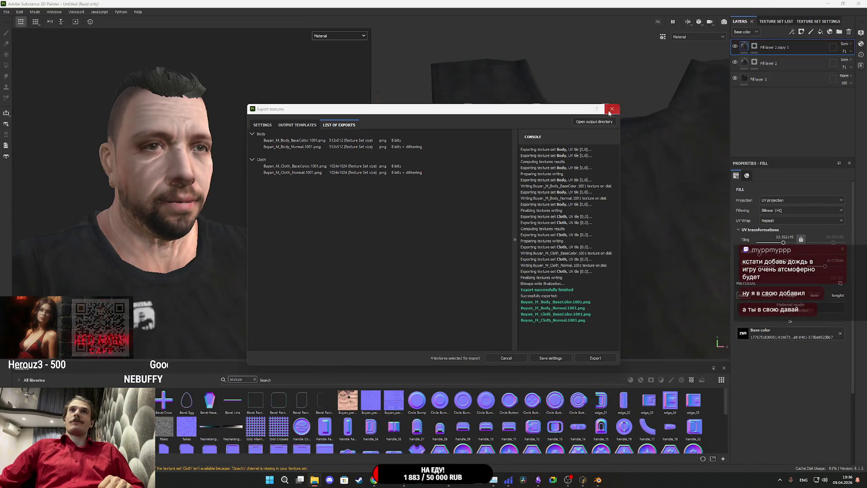
# Close Painter's export dialog and the image search tab, minimizing Painter and the stream manager.
pyautogui.click(608, 113)
pyautogui.click(828, 4)
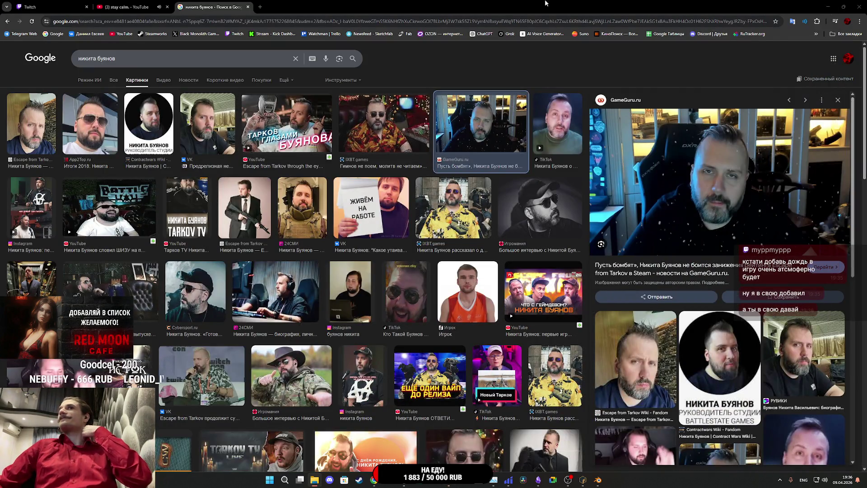
pyautogui.hotkey('ctrl', 'w')
pyautogui.click(39, 7)
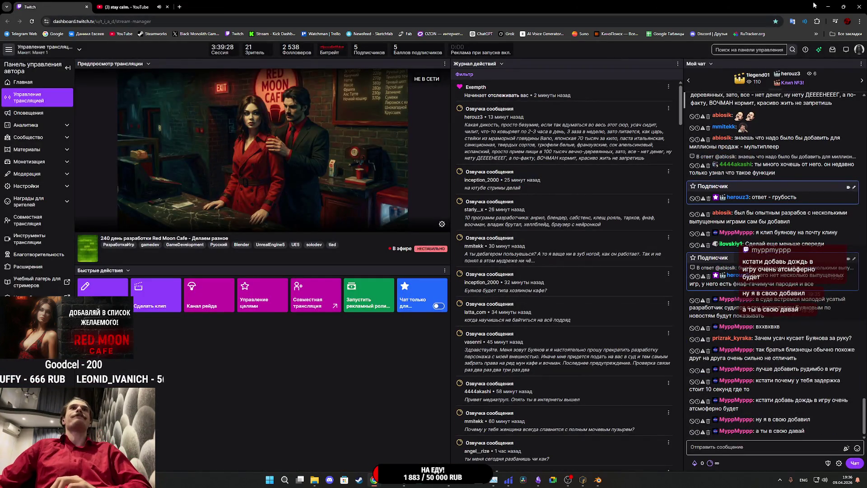
pyautogui.click(830, 6)
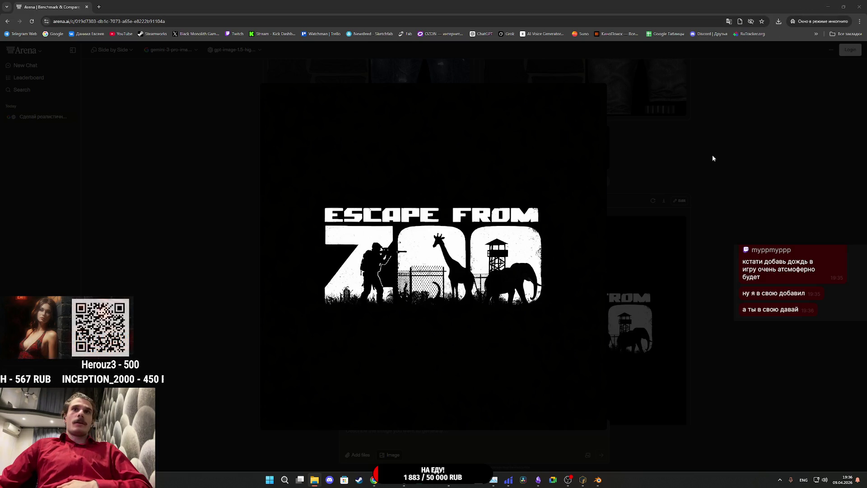
# Close the enlarged Escape From Zoo image and the browser window.
pyautogui.click(657, 137)
pyautogui.scroll(5, 668, 154)
pyautogui.scroll(5, 678, 172)
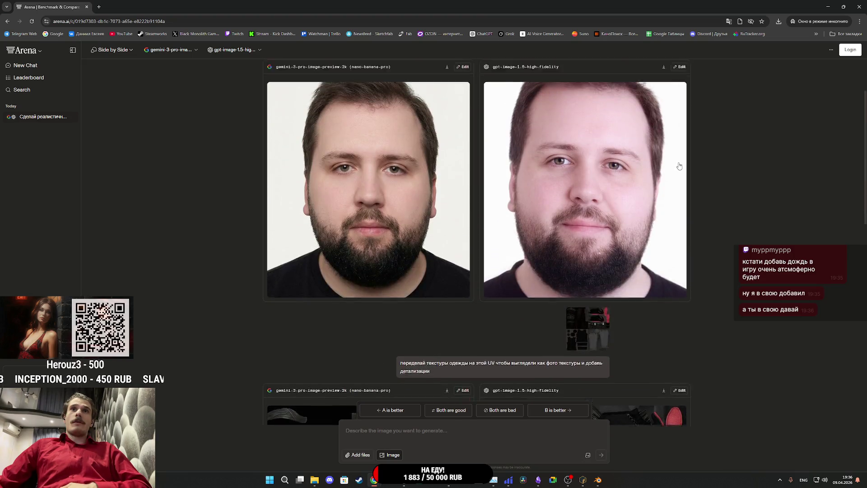
pyautogui.click(857, 4)
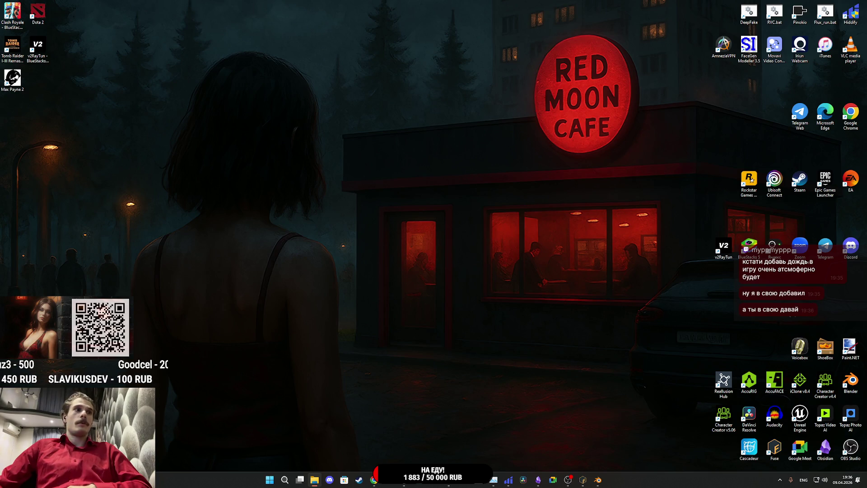
# Permanently delete the four selected desktop items.
pyautogui.hotkey('shift', 'Delete')
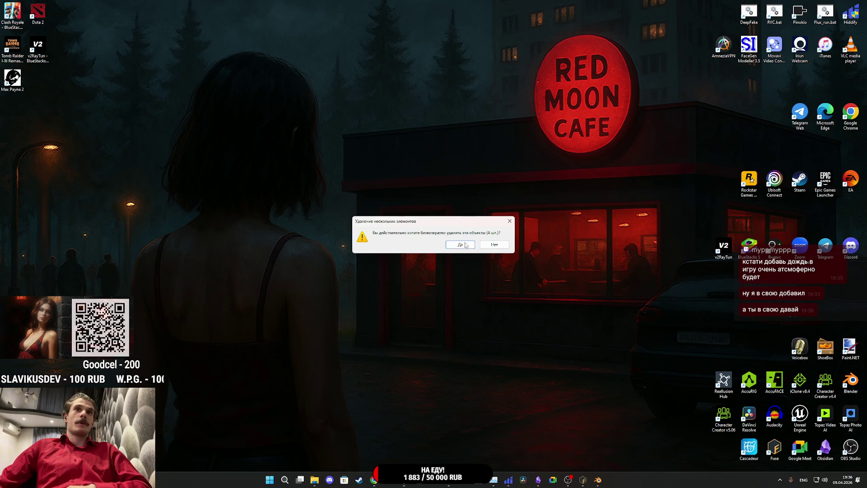
pyautogui.click(465, 244)
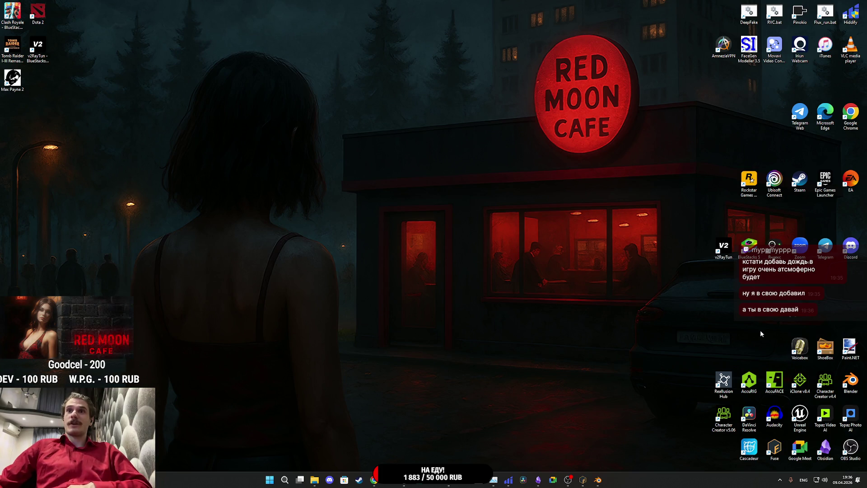
pyautogui.click(748, 383)
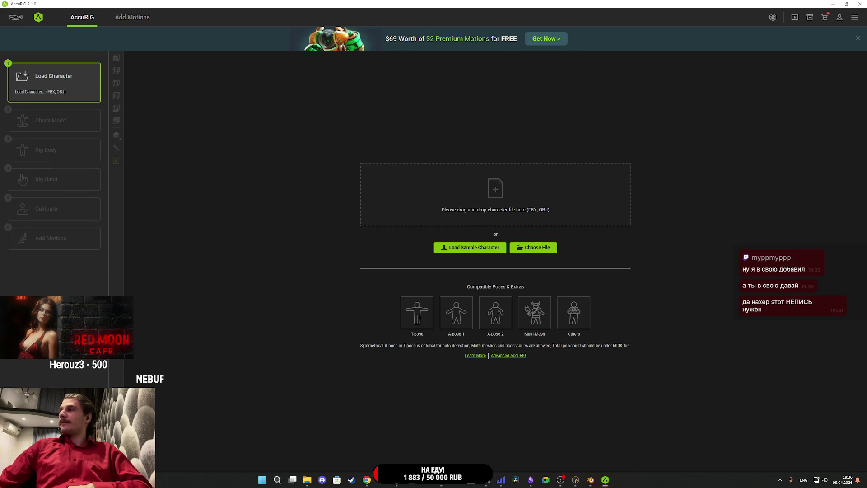
# Load the character FBX into AccuRIG and advance to the Rig Body step.
pyautogui.moveTo(497, 239)
pyautogui.mouseDown()
pyautogui.moveTo(494, 197)
pyautogui.moveTo(492, 211)
pyautogui.mouseUp()
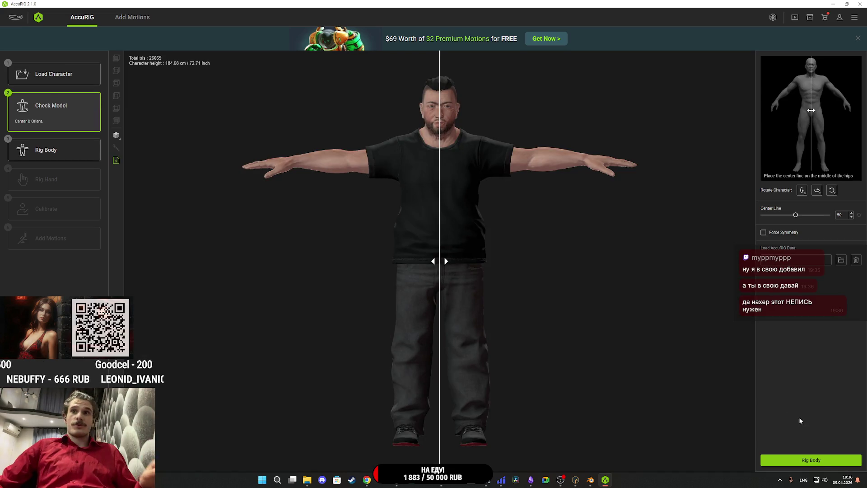
pyautogui.click(807, 460)
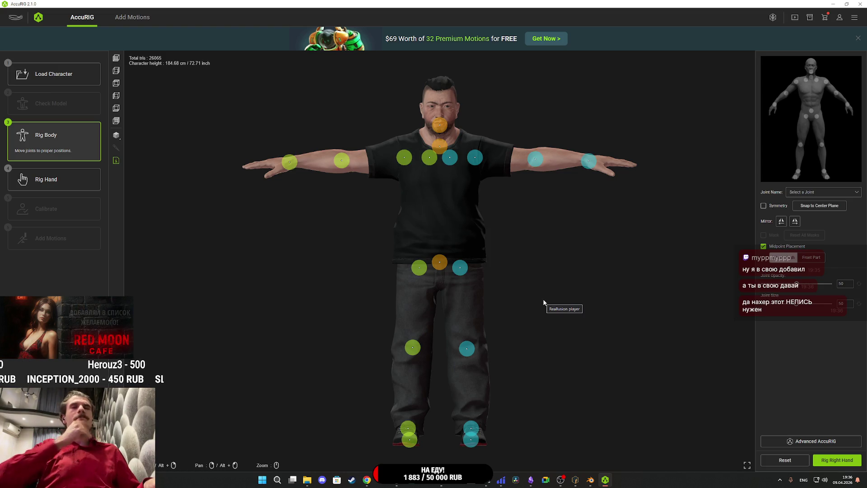
pyautogui.scroll(3, 447, 282)
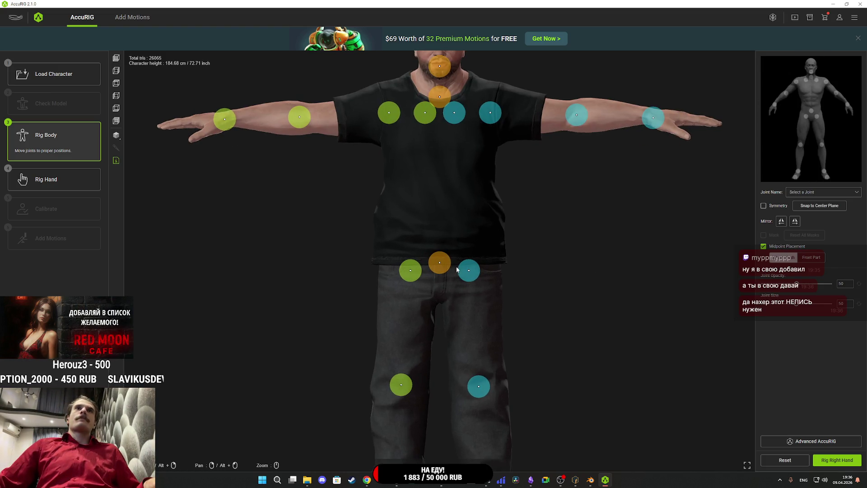
# Move the hip joints down and outward and set the knee joints onto the knees.
pyautogui.moveTo(444, 270)
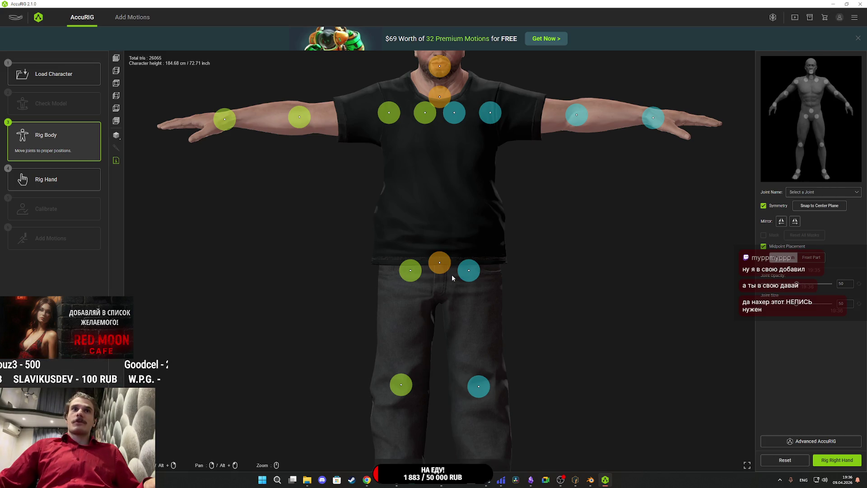
pyautogui.click(443, 269)
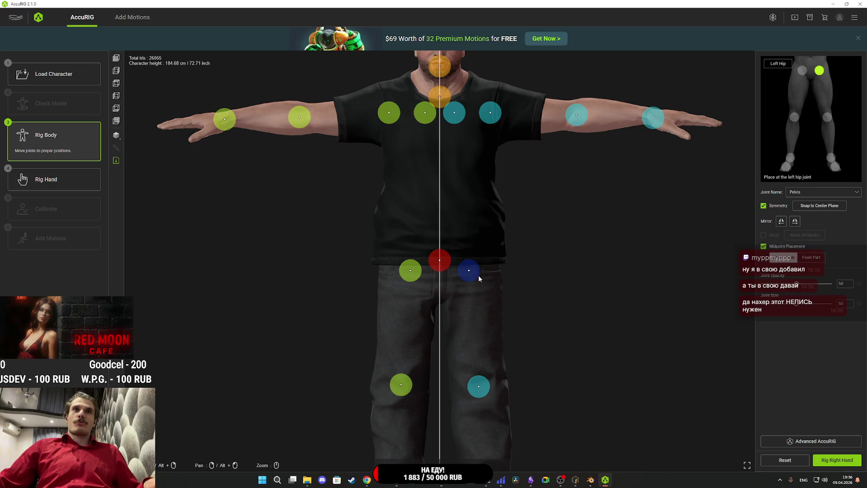
pyautogui.moveTo(475, 280); pyautogui.dragTo(479, 288)
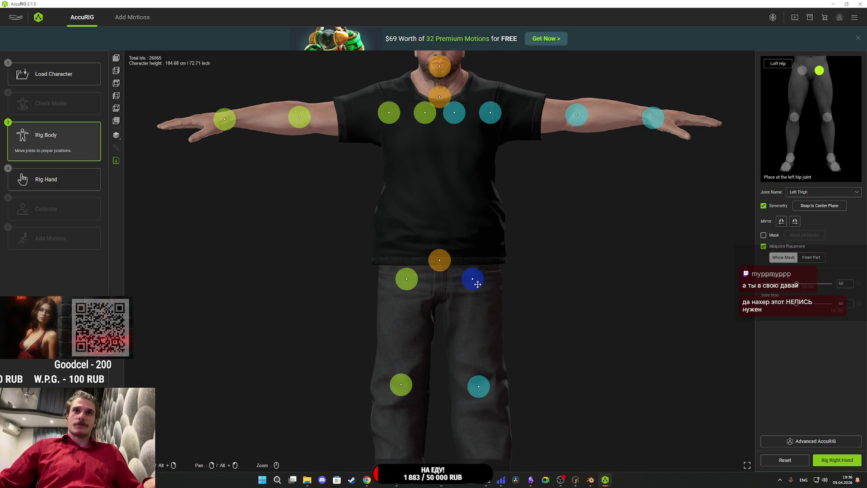
pyautogui.moveTo(557, 372); pyautogui.dragTo(579, 223)
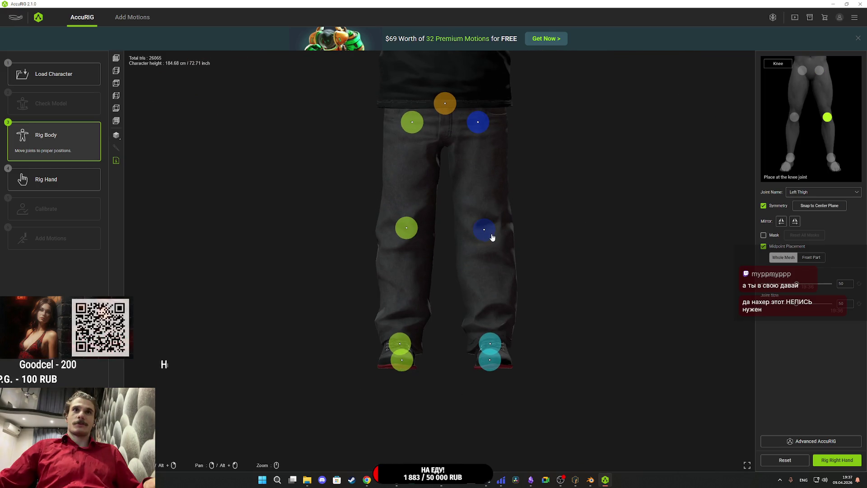
pyautogui.moveTo(491, 226); pyautogui.dragTo(493, 226)
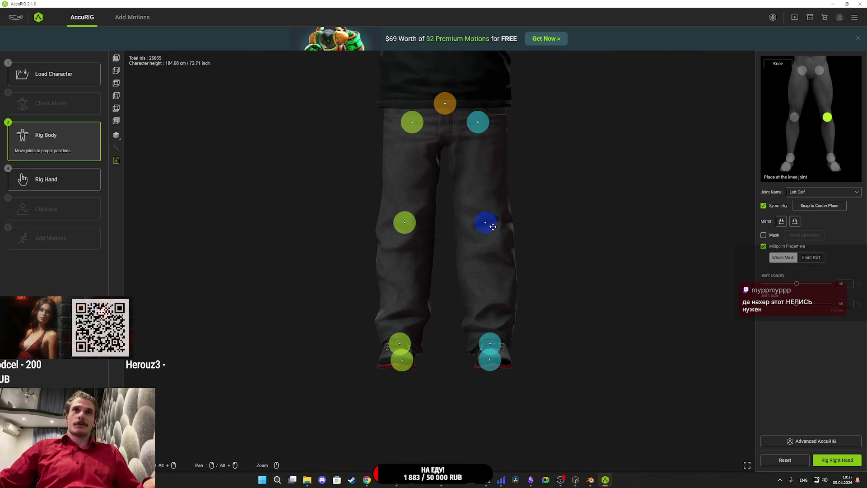
pyautogui.moveTo(161, 379)
pyautogui.mouseDown()
pyautogui.moveTo(508, 379)
pyautogui.moveTo(472, 379)
pyautogui.moveTo(552, 458)
pyautogui.moveTo(585, 373)
pyautogui.moveTo(580, 361)
pyautogui.mouseUp()
pyautogui.moveTo(574, 198)
pyautogui.mouseDown()
pyautogui.moveTo(548, 387)
pyautogui.moveTo(569, 397)
pyautogui.moveTo(540, 343)
pyautogui.moveTo(757, 405)
pyautogui.mouseUp()
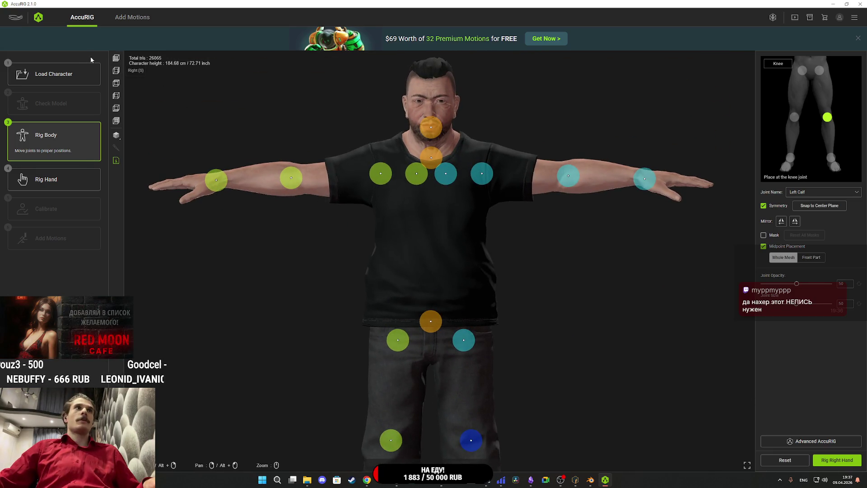
# Raise both clavicle joints and move the shoulder joints outward.
pyautogui.scroll(2, 411, 156)
pyautogui.scroll(-3, 524, 181)
pyautogui.scroll(3, 532, 242)
pyautogui.moveTo(532, 199); pyautogui.dragTo(533, 430)
pyautogui.scroll(2, 533, 430)
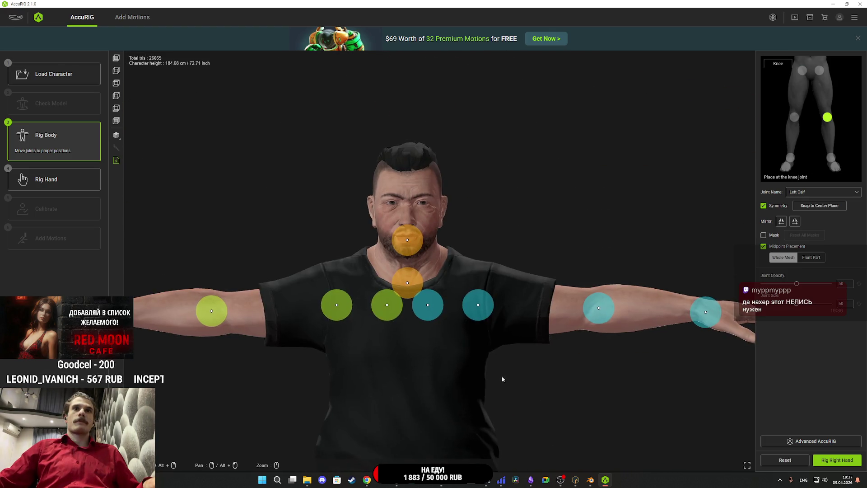
pyautogui.scroll(2, 459, 342)
pyautogui.click(410, 307)
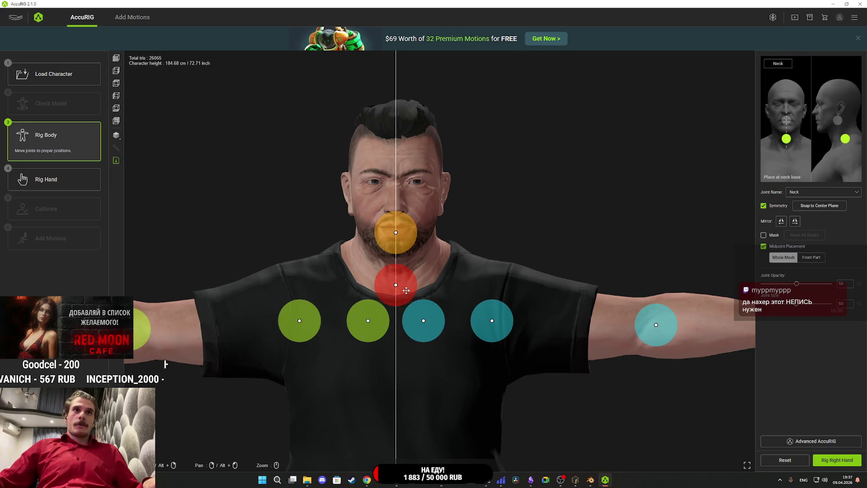
pyautogui.click(408, 230)
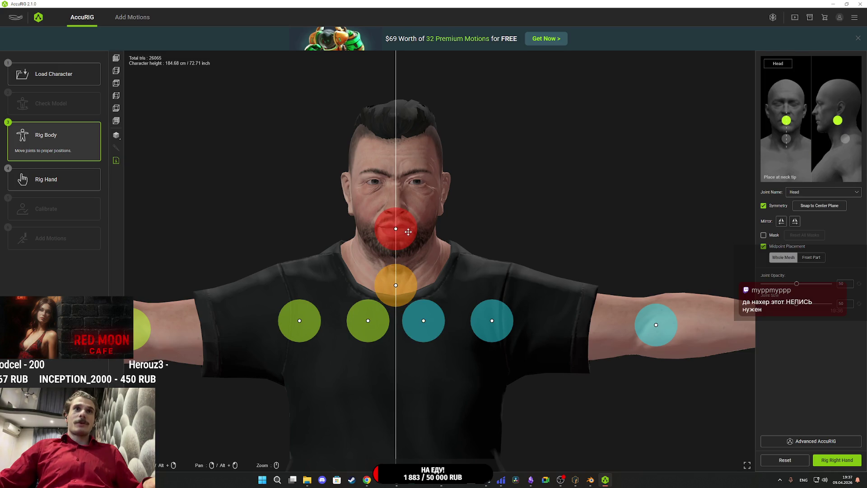
pyautogui.moveTo(423, 333); pyautogui.dragTo(448, 306)
pyautogui.moveTo(499, 329)
pyautogui.mouseDown()
pyautogui.moveTo(517, 324)
pyautogui.moveTo(515, 317)
pyautogui.mouseUp()
# Place the elbow and wrist joints, then advance to right-hand rigging.
pyautogui.moveTo(656, 325); pyautogui.dragTo(650, 326)
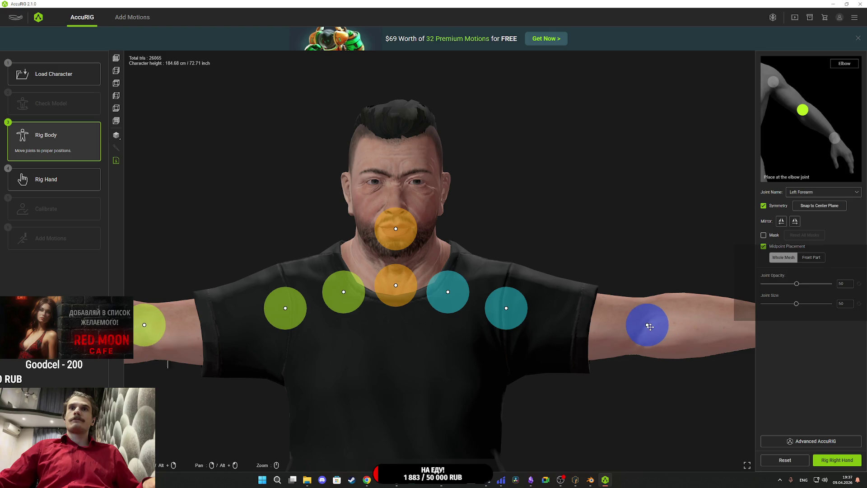
pyautogui.moveTo(711, 386); pyautogui.dragTo(462, 341)
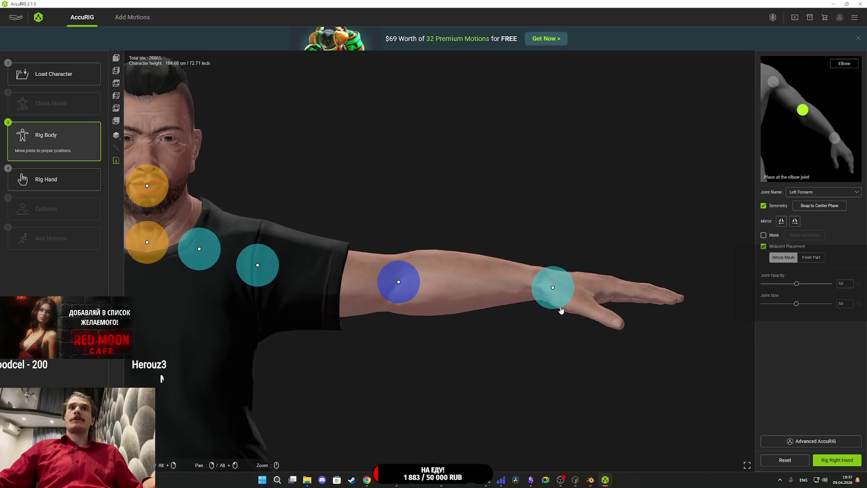
pyautogui.click(565, 292)
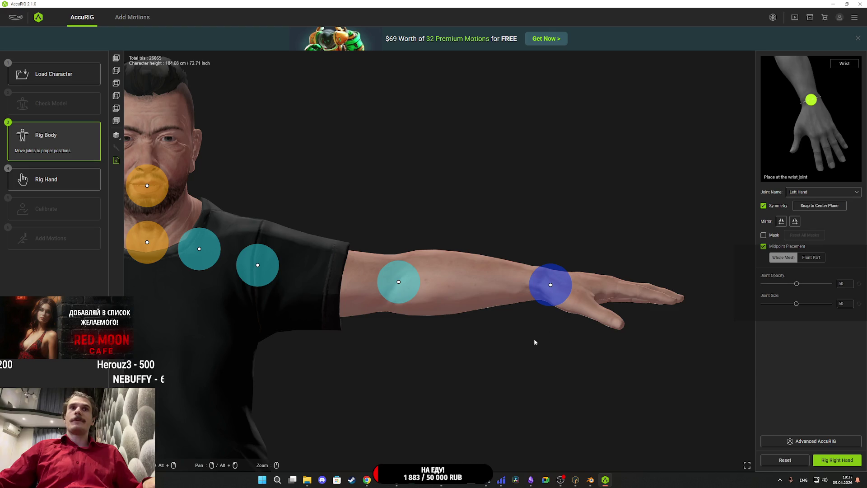
pyautogui.click(837, 460)
pyautogui.click(412, 281)
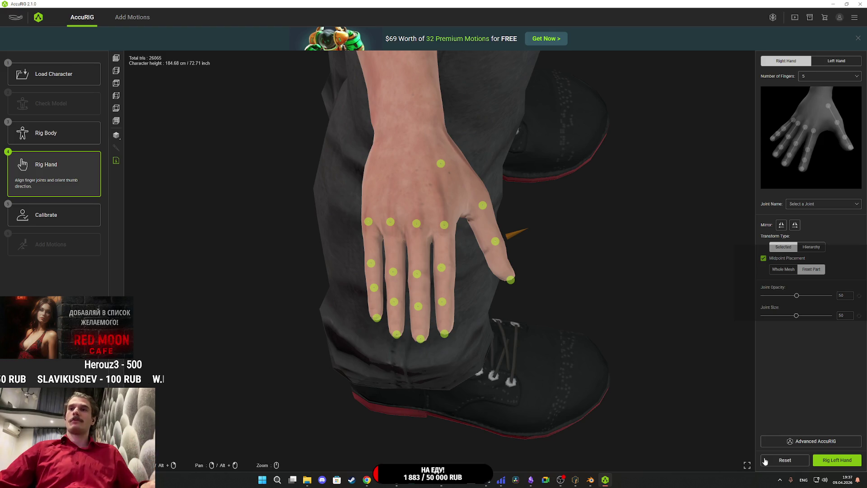
# Accept the finger joints on both hands, calibrate the rig and inspect it from the side.
pyautogui.click(830, 461)
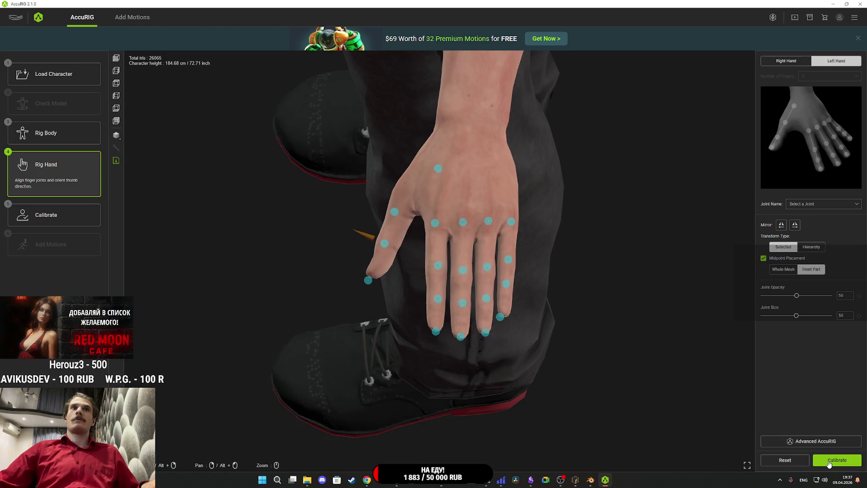
pyautogui.click(829, 462)
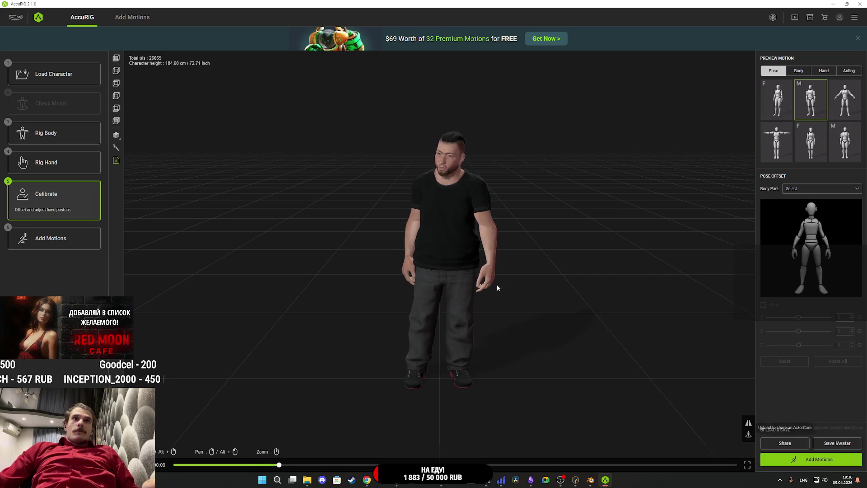
pyautogui.moveTo(497, 286)
pyautogui.mouseDown()
pyautogui.moveTo(595, 260)
pyautogui.moveTo(470, 273)
pyautogui.mouseUp()
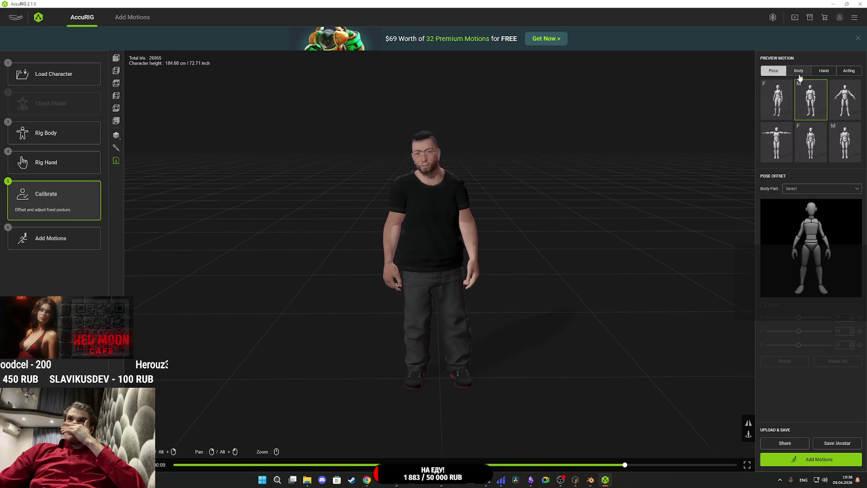
pyautogui.click(817, 460)
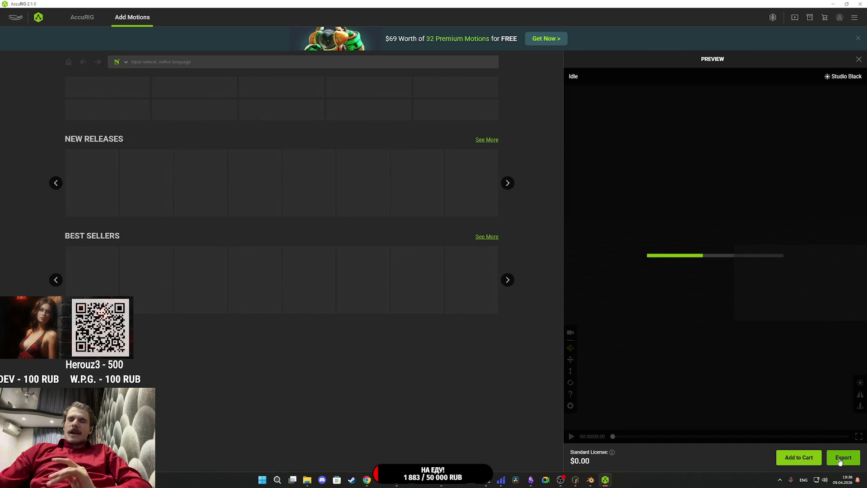
# Export the rigged character as Buyan.fbx into NG_Char > Buyan.
pyautogui.click(840, 459)
pyautogui.click(435, 229)
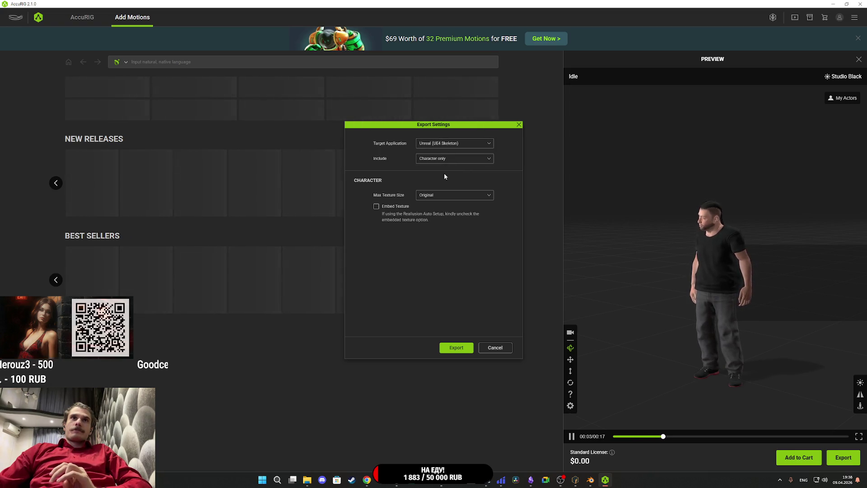
pyautogui.click(456, 347)
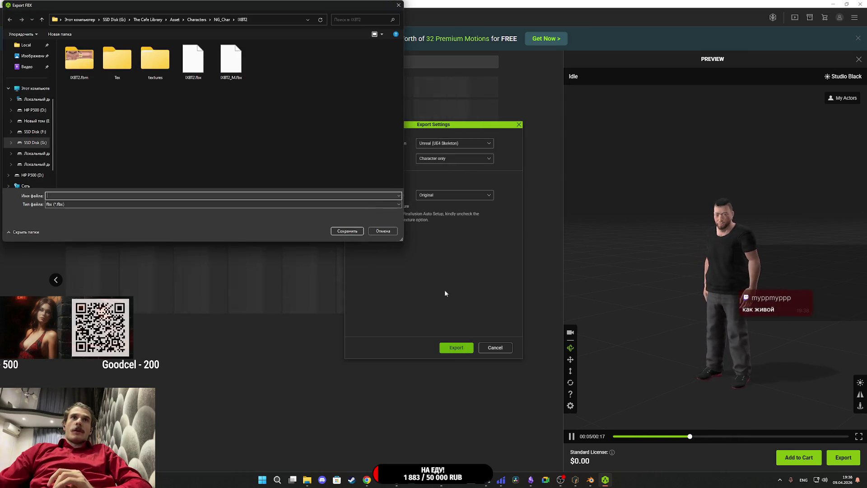
pyautogui.click(221, 20)
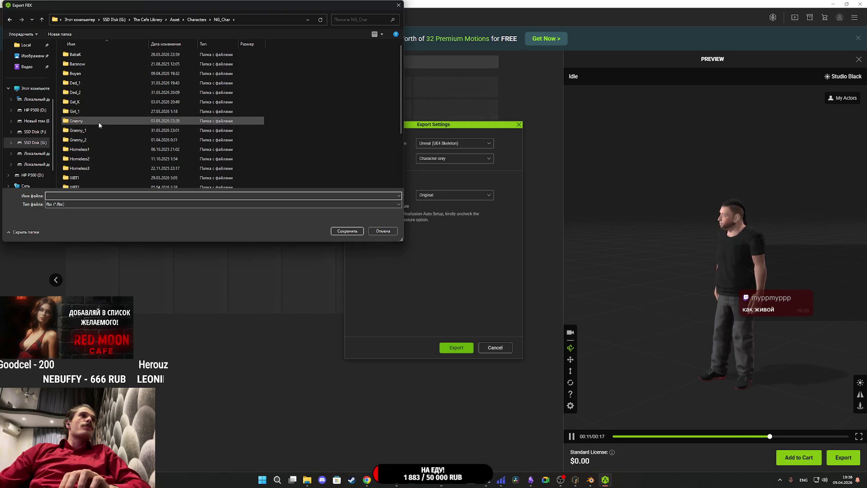
pyautogui.doubleClick(91, 72)
pyautogui.click(128, 77)
pyautogui.doubleClick(67, 195)
pyautogui.press('BackSpace')
pyautogui.press('BackSpace')
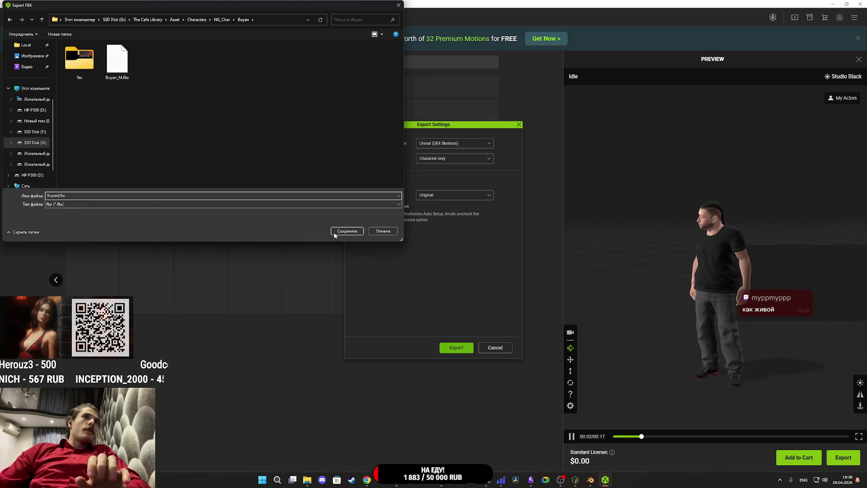
pyautogui.click(346, 232)
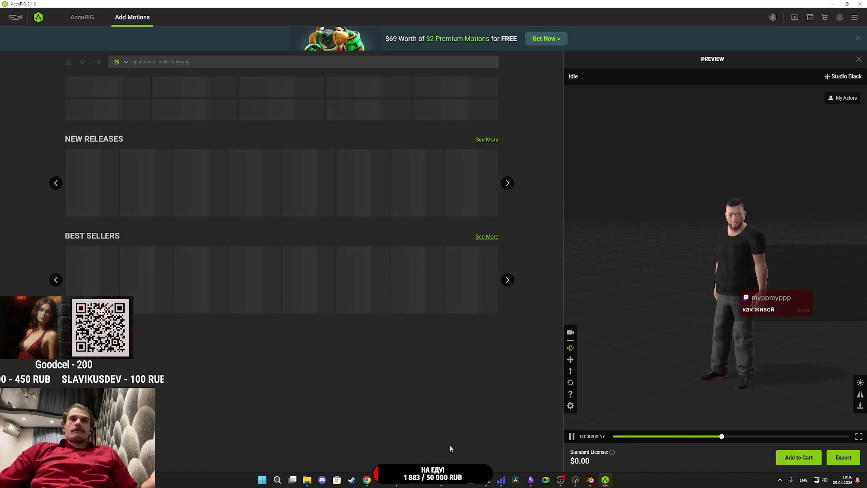
pyautogui.moveTo(441, 480)
pyautogui.moveTo(400, 483)
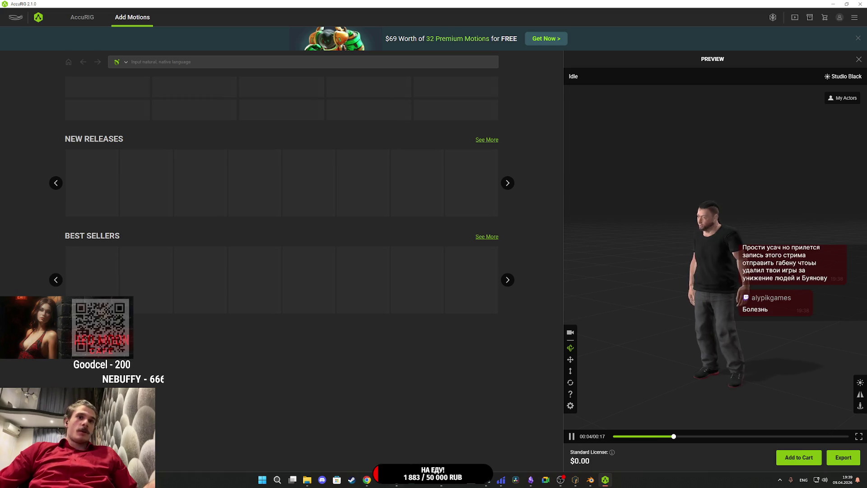
# Back in Unreal Editor, add a folder named Buyan under Content > Characters > NPC.
pyautogui.click(400, 430)
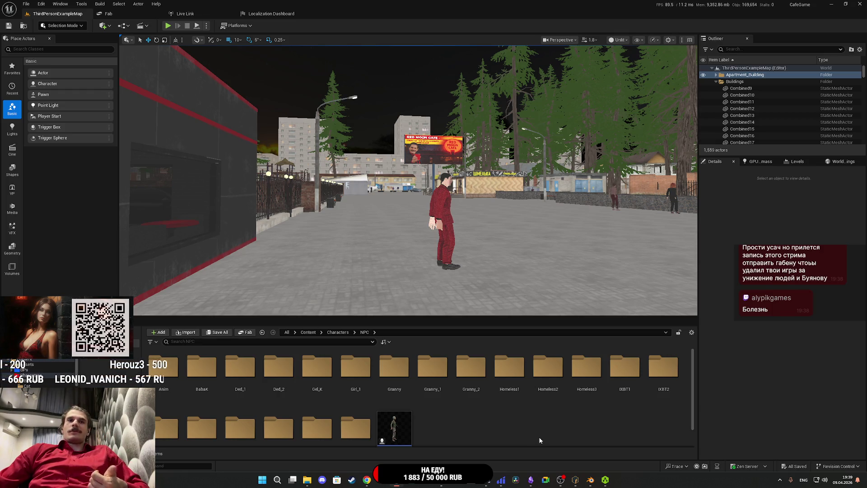
pyautogui.scroll(-1, 540, 440)
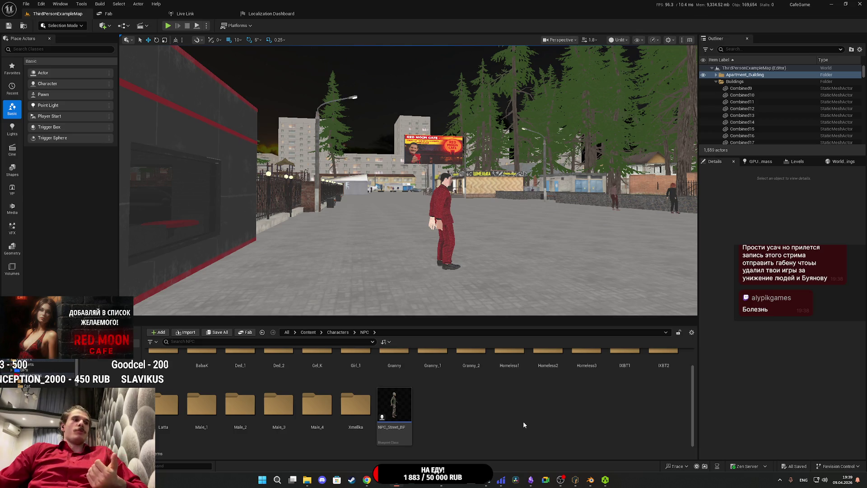
pyautogui.scroll(2, 528, 418)
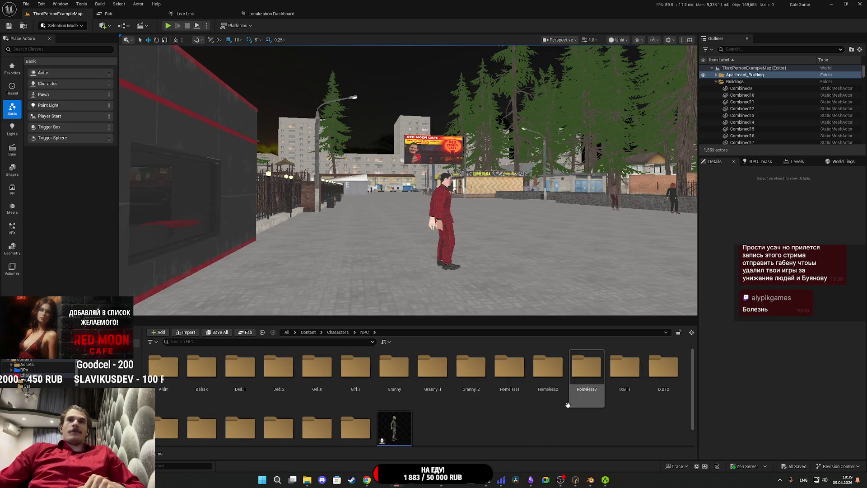
pyautogui.scroll(-2, 653, 421)
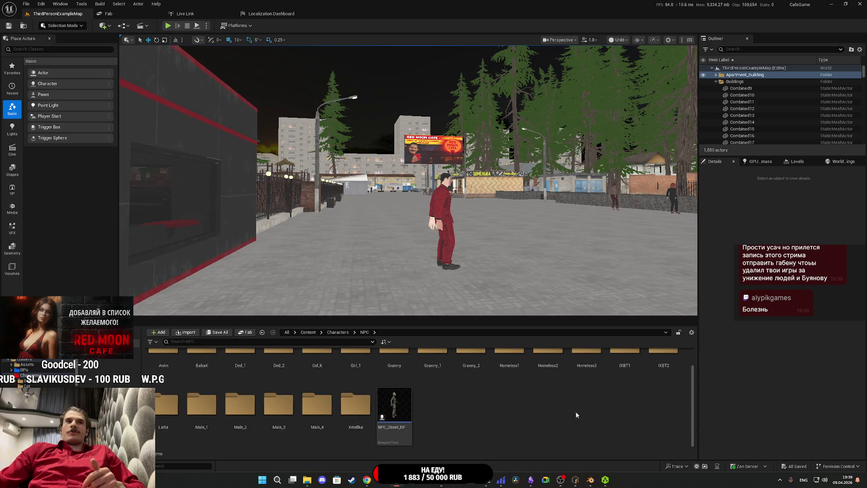
pyautogui.rightClick(511, 408)
pyautogui.click(531, 174)
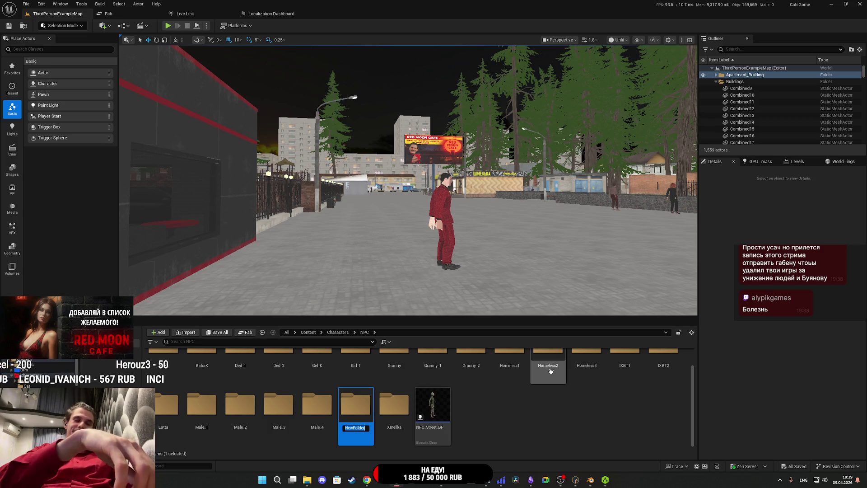
pyautogui.write('Buyan')
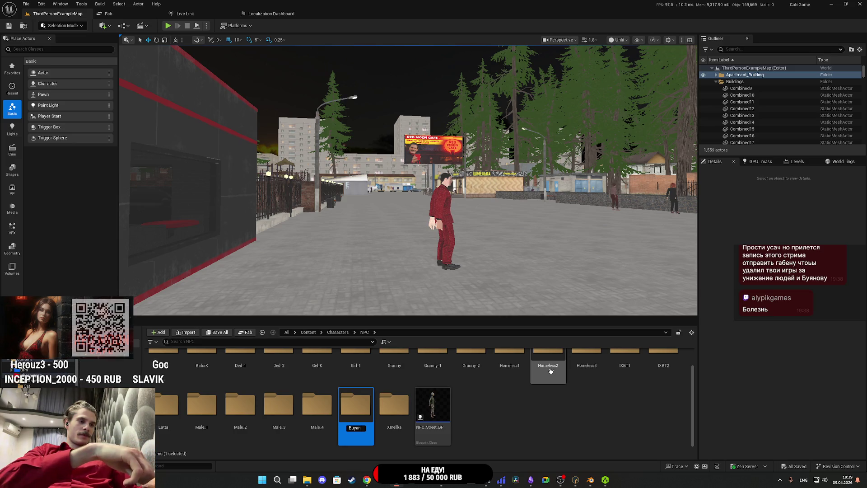
pyautogui.press('Return')
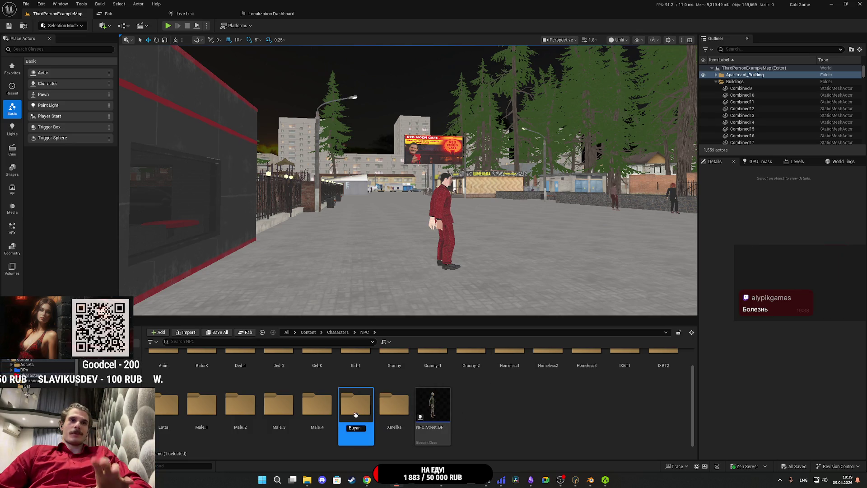
# Import Buyan.fbx into the Buyan folder with the default import settings.
pyautogui.doubleClick(356, 415)
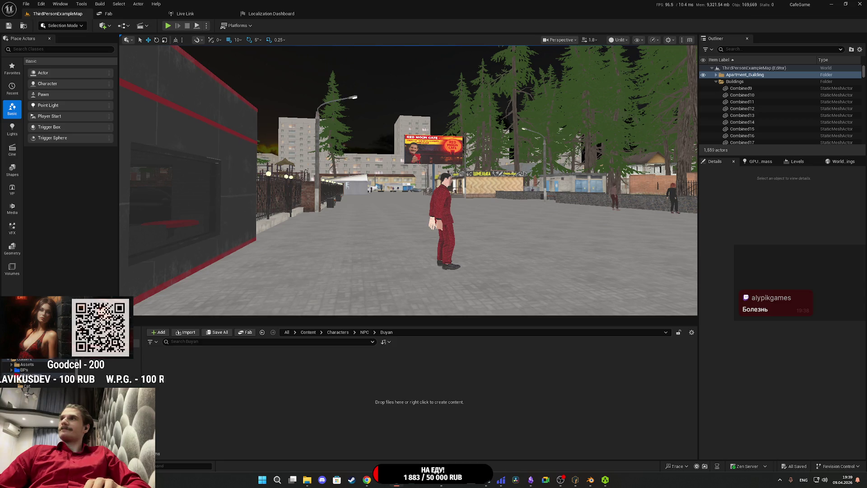
pyautogui.moveTo(714, 407); pyautogui.dragTo(540, 406)
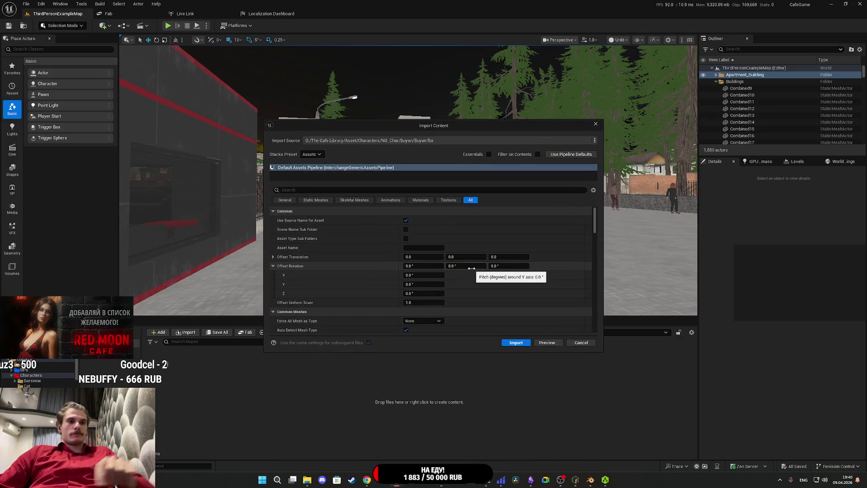
pyautogui.scroll(-10, 519, 300)
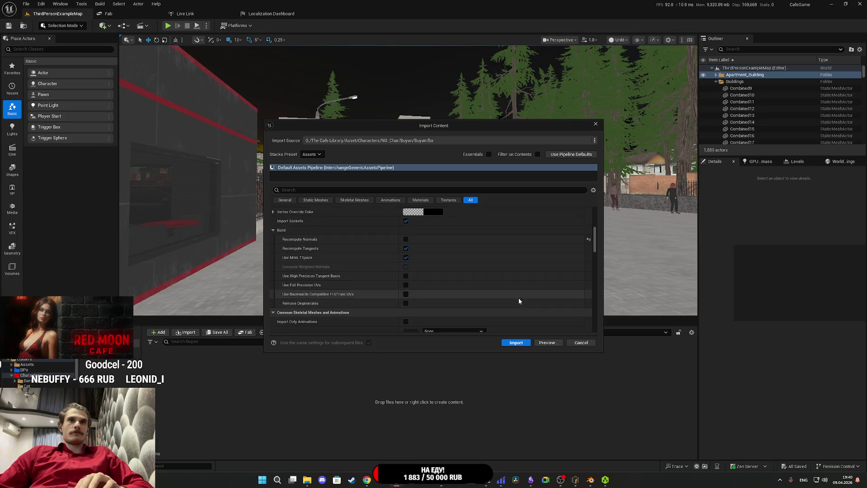
pyautogui.click(516, 342)
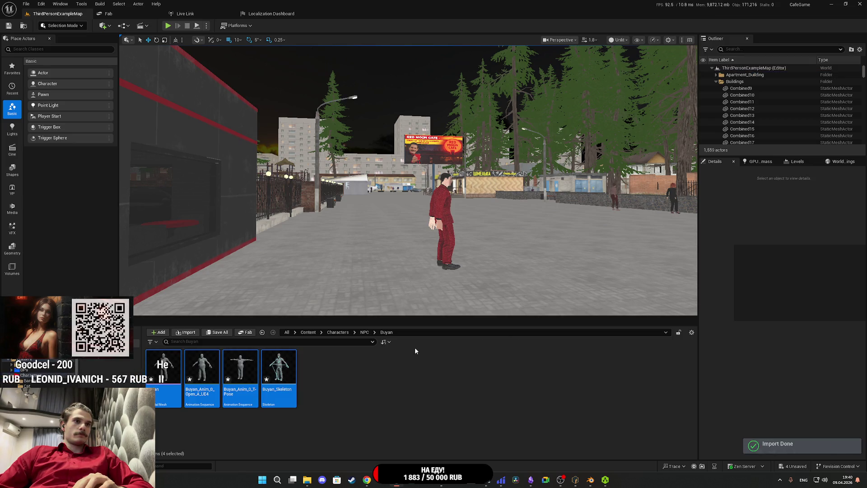
# Force-delete the Open_A_UE4 and T-Pose animation sequences, then save all assets.
pyautogui.click(318, 387)
pyautogui.click(241, 368)
pyautogui.keyDown('ctrl'); pyautogui.click(216, 371); pyautogui.keyUp('ctrl')
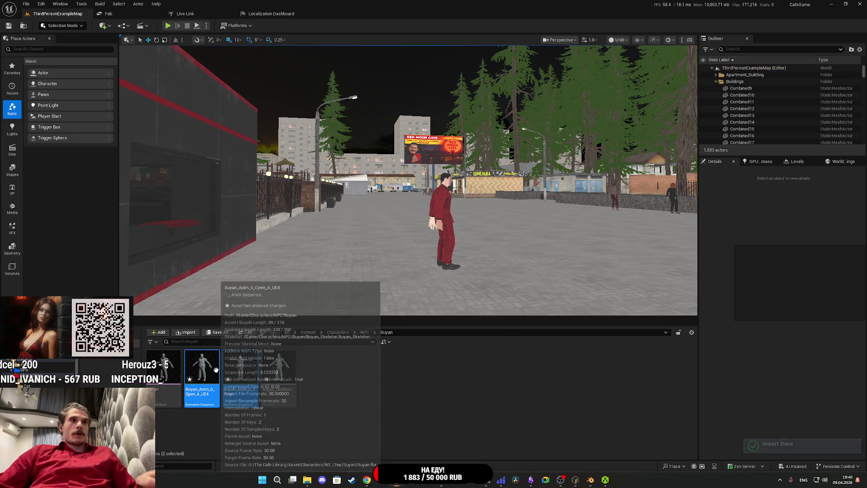
pyautogui.click(381, 349)
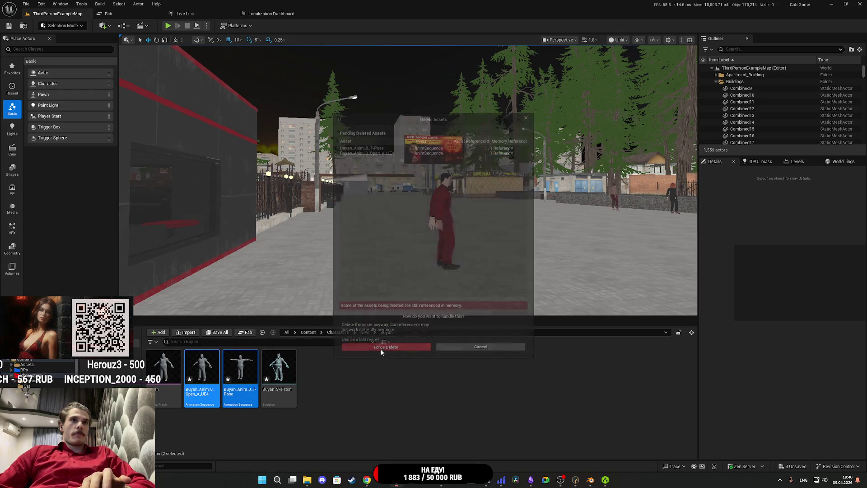
pyautogui.press('Delete')
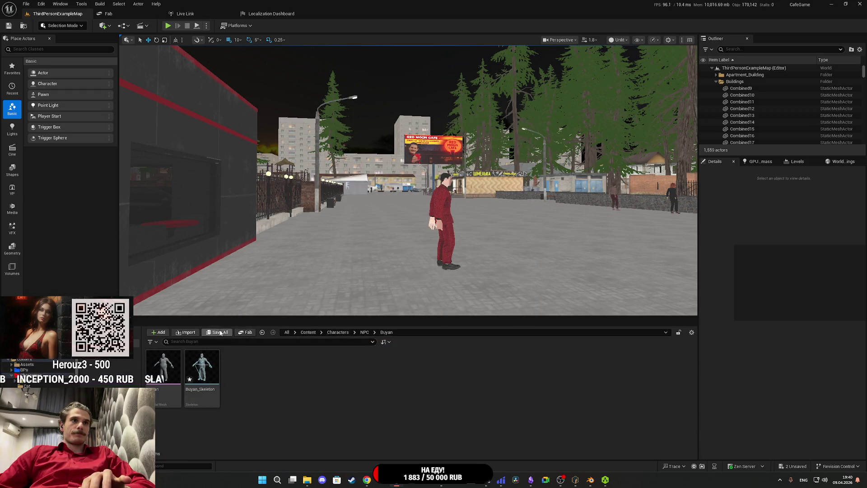
pyautogui.click(218, 332)
pyautogui.click(488, 316)
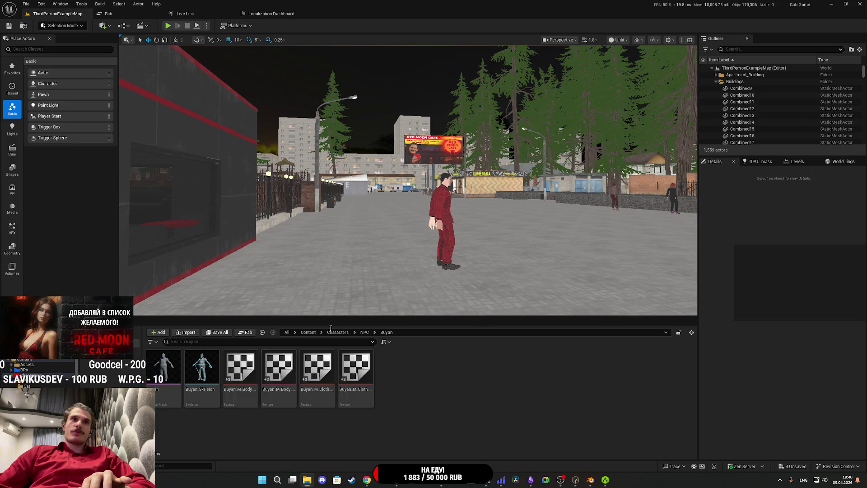
# Create a subfolder named Tex inside the Buyan folder.
pyautogui.rightClick(466, 383)
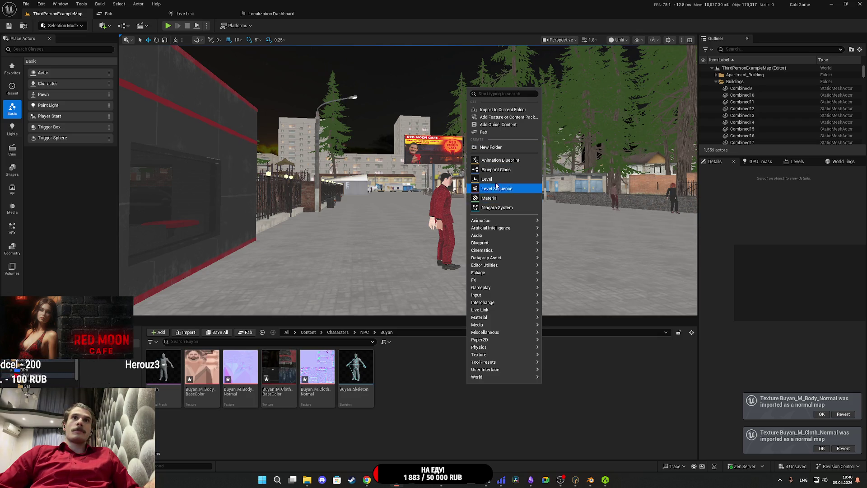
pyautogui.click(491, 147)
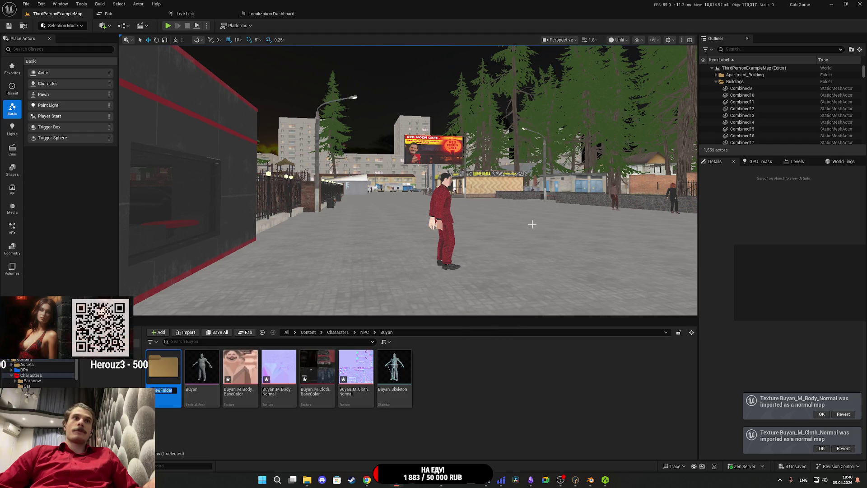
pyautogui.write('Tex')
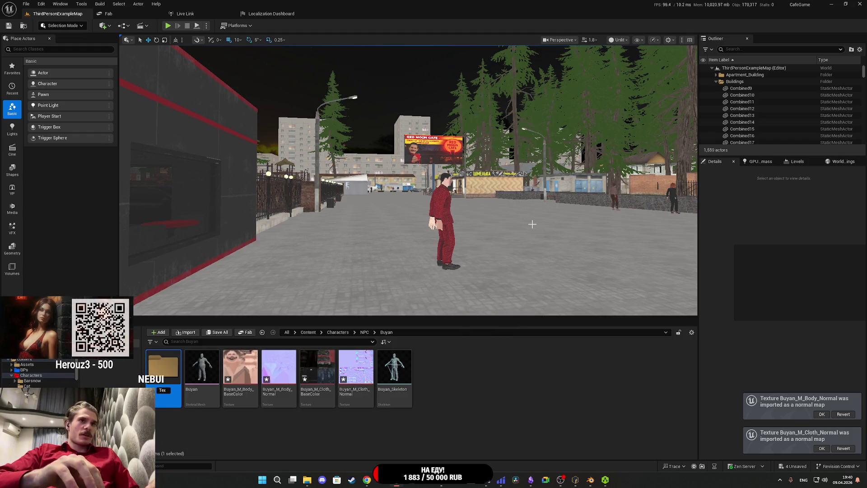
pyautogui.press('Return')
pyautogui.press('Return')
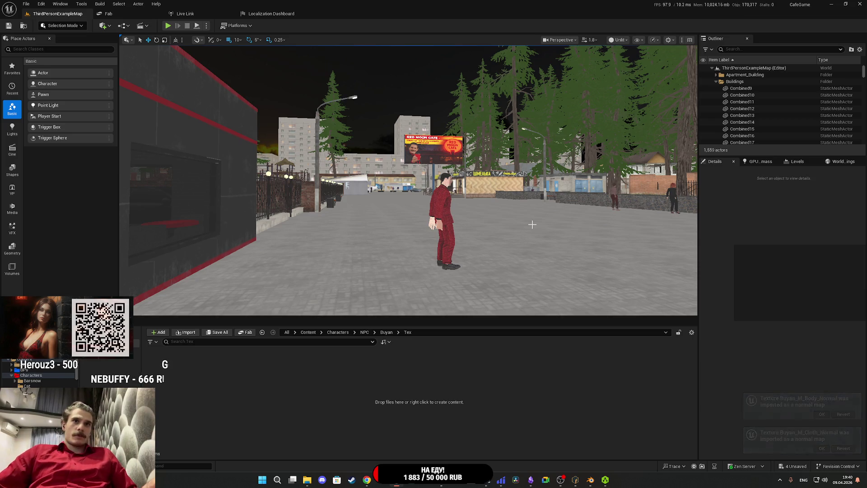
# Move the four Buyan_M body and cloth textures into Tex and open it.
pyautogui.click(386, 332)
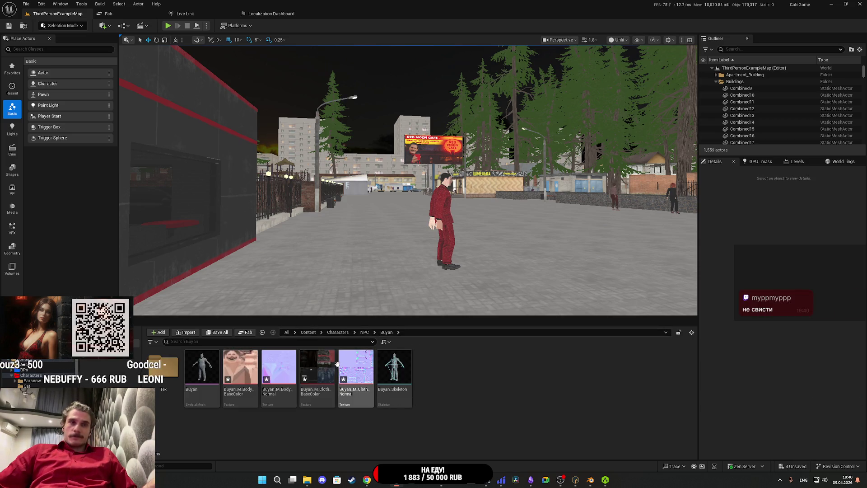
pyautogui.click(255, 378)
pyautogui.keyDown('shift'); pyautogui.click(361, 374); pyautogui.keyUp('shift')
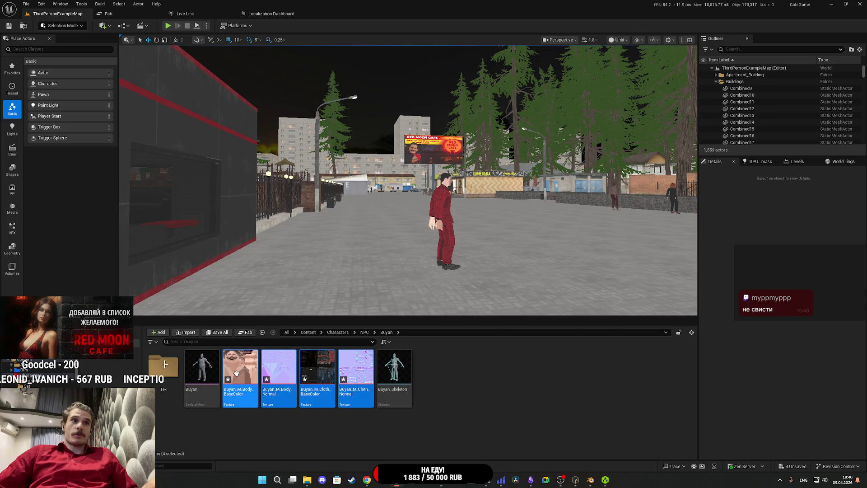
pyautogui.moveTo(167, 379); pyautogui.dragTo(169, 380)
pyautogui.click(185, 387)
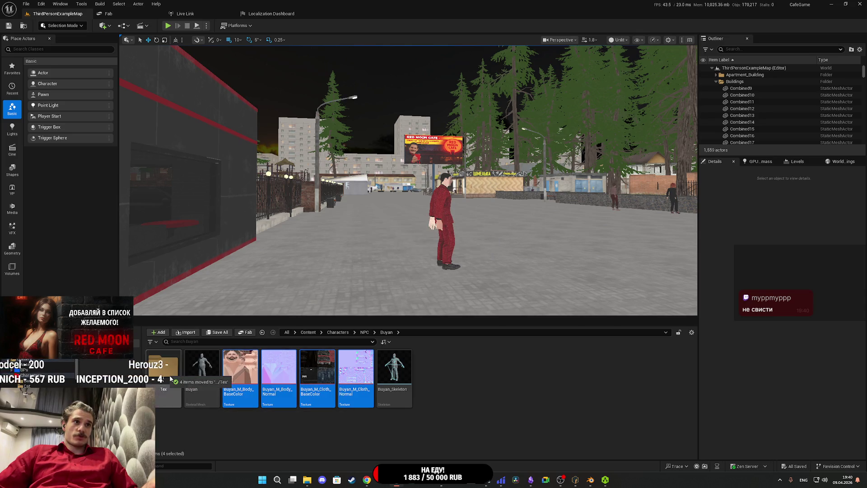
pyautogui.doubleClick(170, 375)
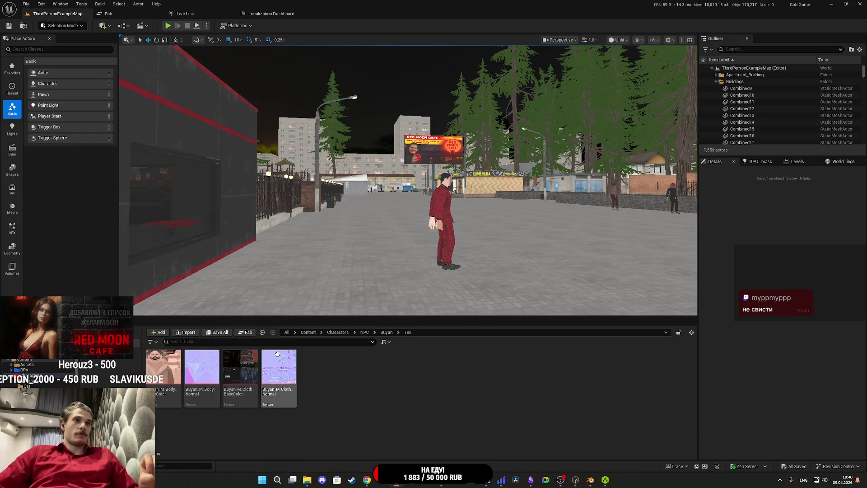
# Create a new material named BodyM in the Tex folder and open it.
pyautogui.rightClick(333, 381)
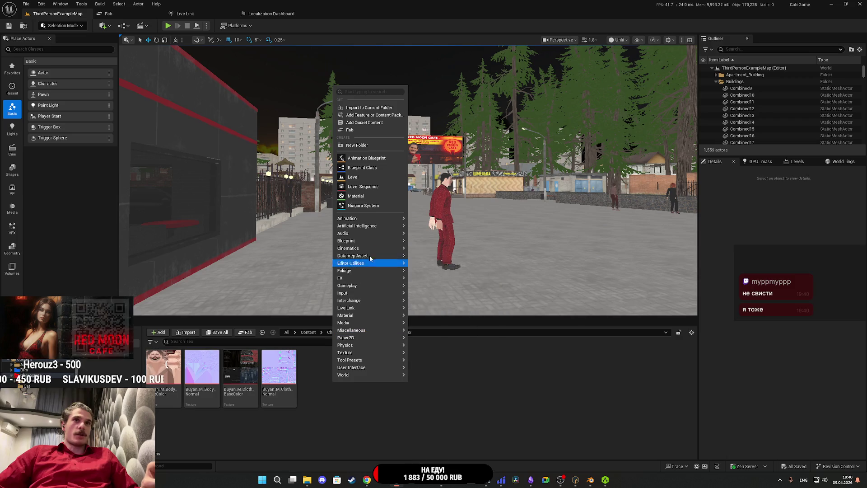
pyautogui.click(373, 198)
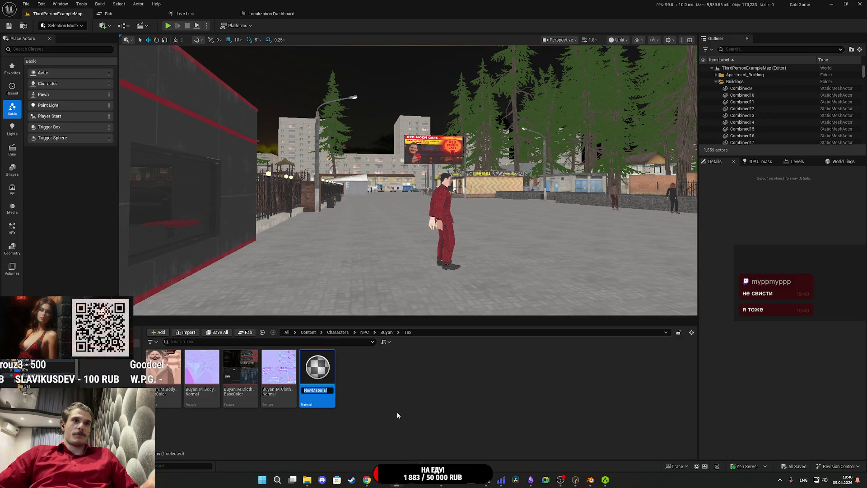
pyautogui.write('BodyM')
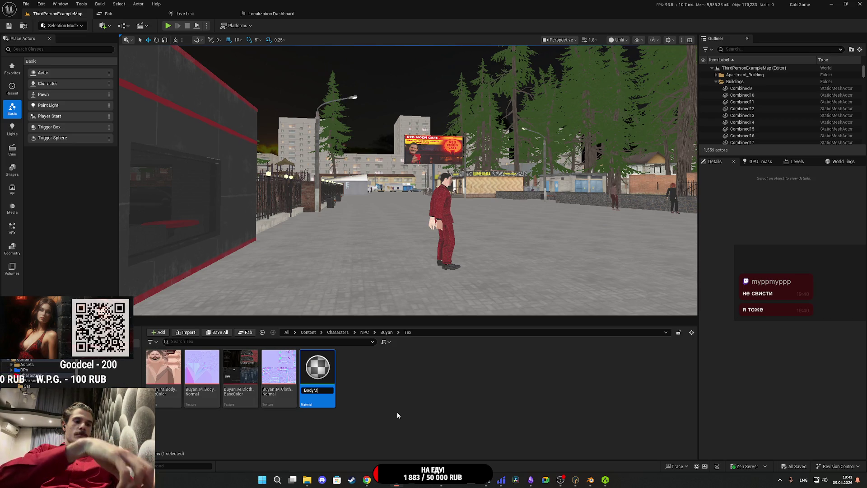
pyautogui.press('Return')
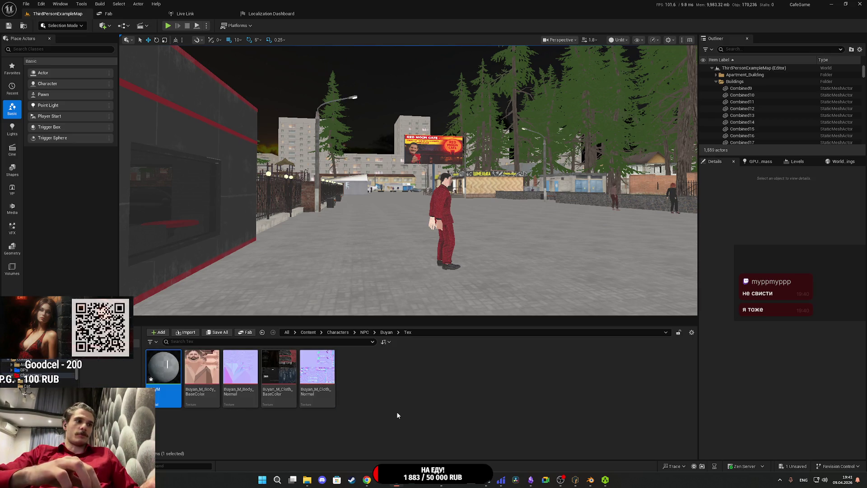
pyautogui.press('Return')
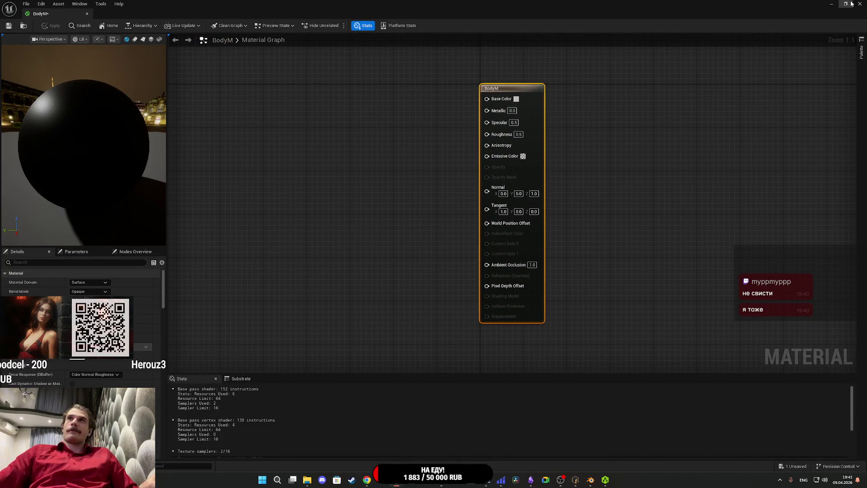
# Wire the body BaseColor texture to Base Color and the body Normal texture to Normal.
pyautogui.click(847, 3)
pyautogui.moveTo(215, 371)
pyautogui.mouseDown()
pyautogui.moveTo(393, 138)
pyautogui.moveTo(359, 146)
pyautogui.mouseUp()
pyautogui.doubleClick(430, 85)
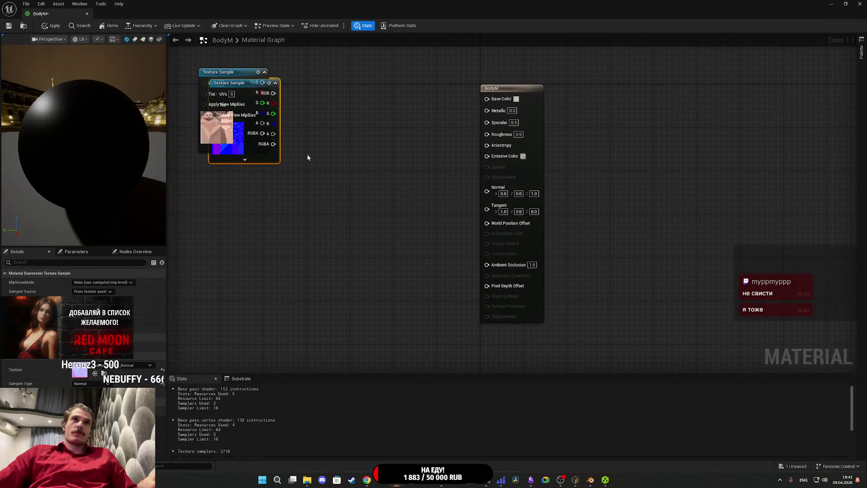
pyautogui.moveTo(235, 159); pyautogui.dragTo(262, 289)
pyautogui.moveTo(300, 223)
pyautogui.mouseDown()
pyautogui.moveTo(353, 234)
pyautogui.moveTo(487, 187)
pyautogui.mouseUp()
pyautogui.moveTo(263, 82)
pyautogui.mouseDown()
pyautogui.moveTo(474, 110)
pyautogui.moveTo(510, 105)
pyautogui.moveTo(542, 136)
pyautogui.moveTo(624, 183)
pyautogui.mouseUp()
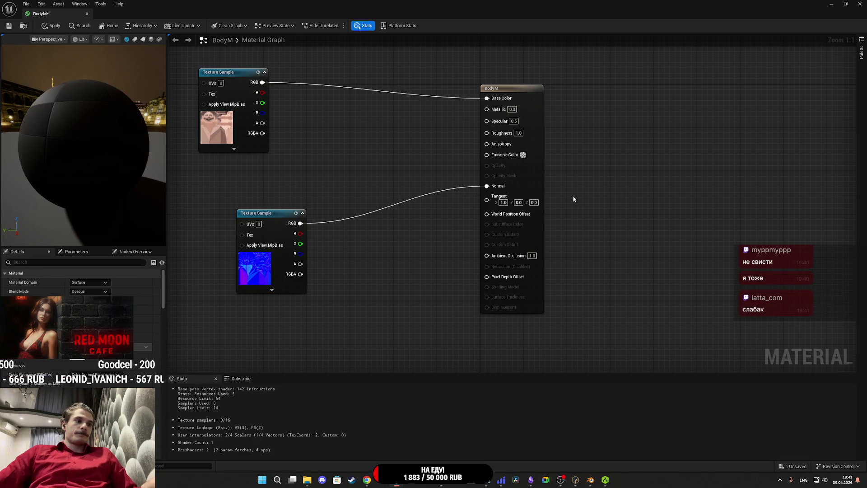
pyautogui.moveTo(226, 136)
pyautogui.mouseDown()
pyautogui.moveTo(447, 140)
pyautogui.moveTo(420, 145)
pyautogui.mouseUp()
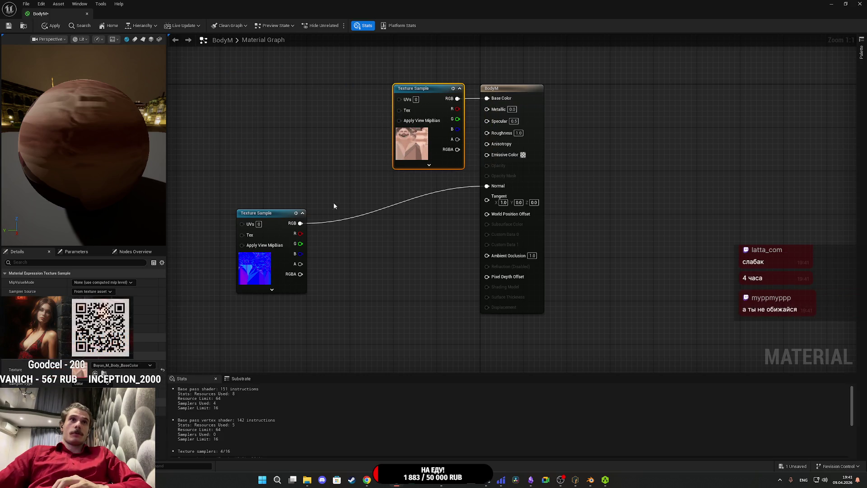
pyautogui.moveTo(275, 271); pyautogui.dragTo(432, 233)
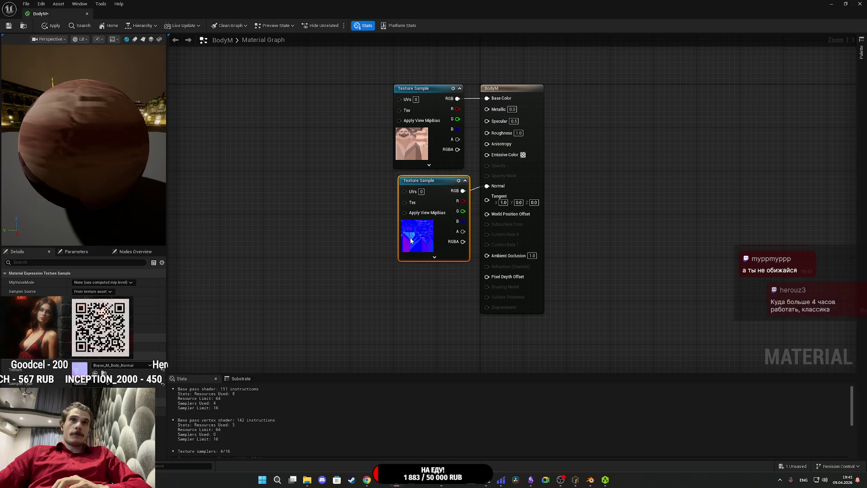
pyautogui.click(384, 310)
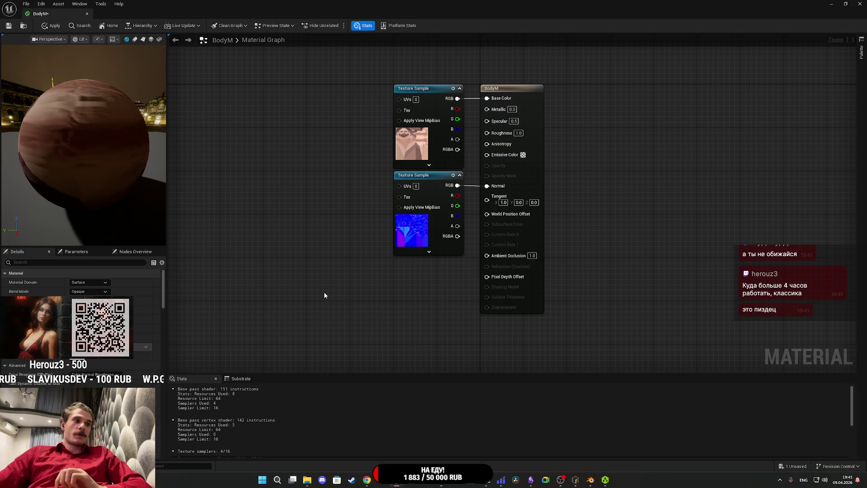
pyautogui.moveTo(560, 179)
pyautogui.mouseDown()
pyautogui.moveTo(561, 191)
pyautogui.moveTo(528, 209)
pyautogui.mouseUp()
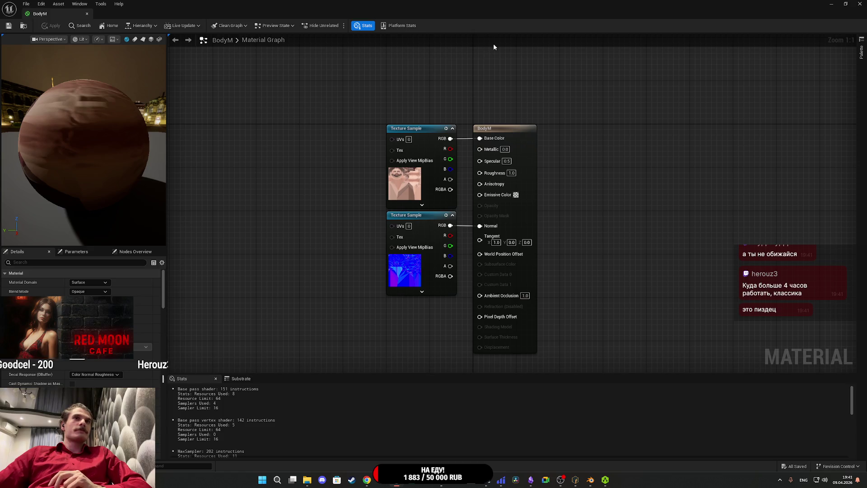
pyautogui.hotkey('alt', 'Tab')
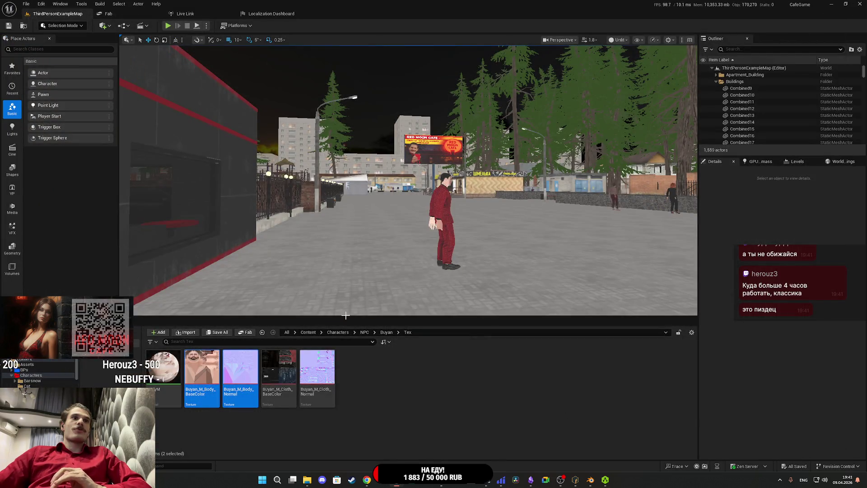
# Create a new material named ClothM in the Tex folder.
pyautogui.moveTo(284, 364)
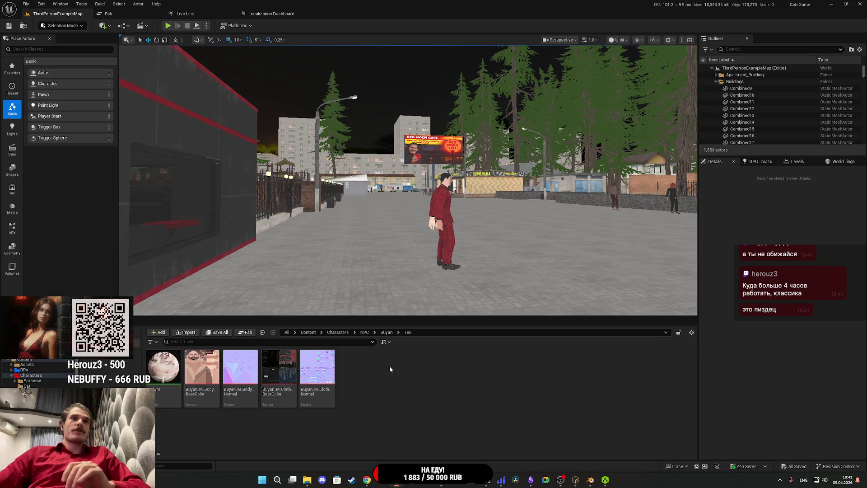
pyautogui.rightClick(390, 366)
pyautogui.click(419, 182)
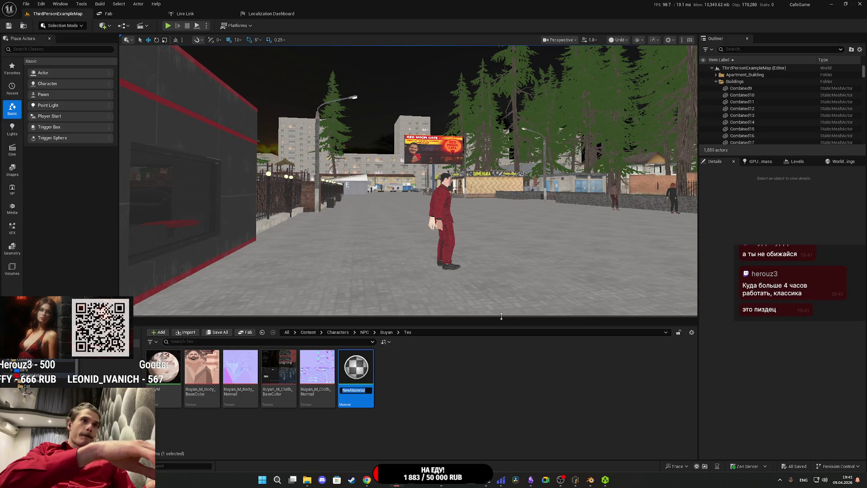
pyautogui.write('ClothM')
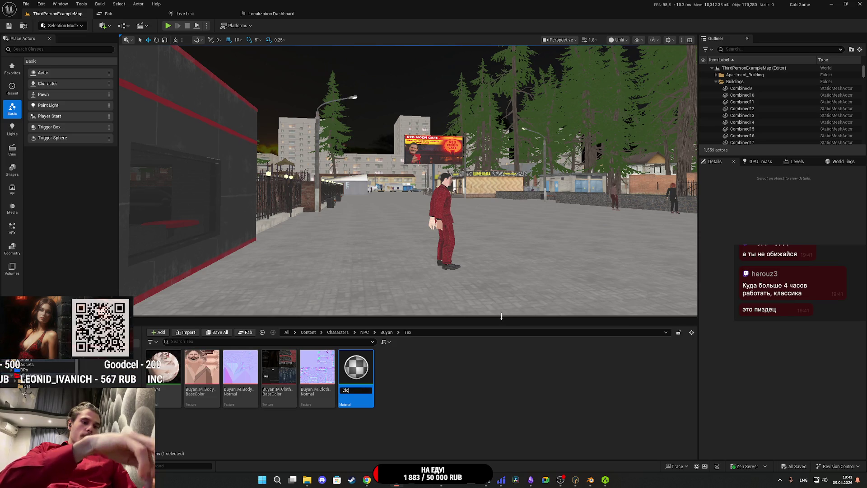
pyautogui.press('Return')
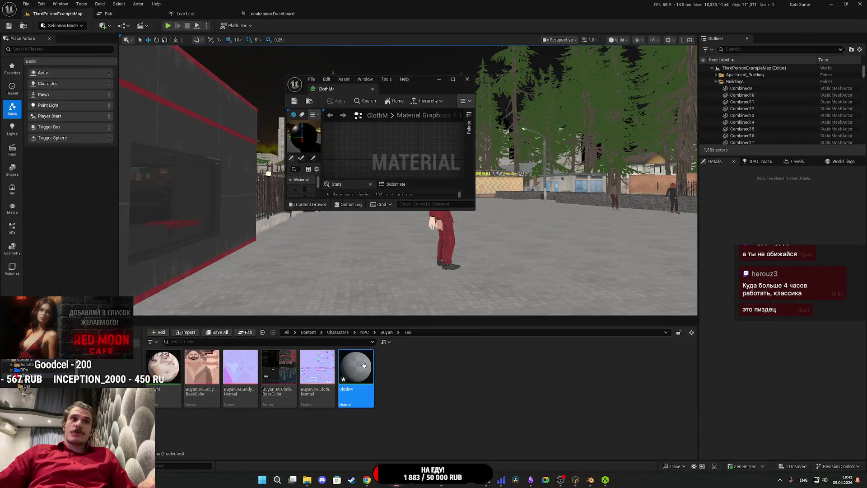
# Bring the cloth BaseColor and Normal textures into ClothM's graph.
pyautogui.click(318, 366)
pyautogui.keyDown('ctrl'); pyautogui.click(279, 367); pyautogui.keyUp('ctrl')
pyautogui.moveTo(279, 367)
pyautogui.mouseDown()
pyautogui.moveTo(368, 174)
pyautogui.moveTo(366, 157)
pyautogui.mouseUp()
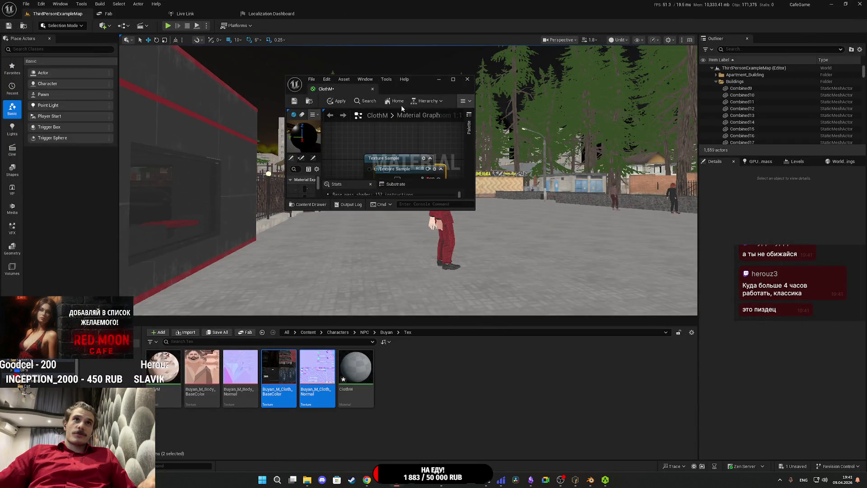
# Set the cloth BaseColor texture's group to 8 Bit Data, keeping sRGB on.
pyautogui.click(266, 382)
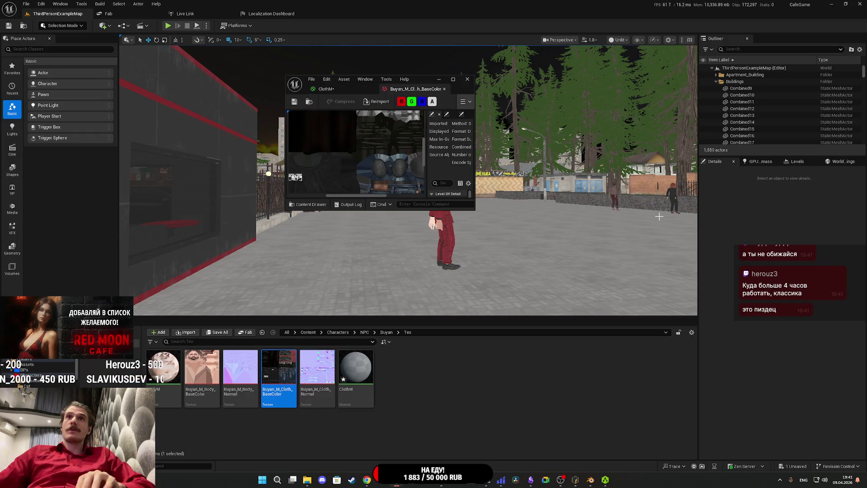
pyautogui.doubleClick(421, 79)
pyautogui.click(762, 146)
pyautogui.scroll(-5, 759, 253)
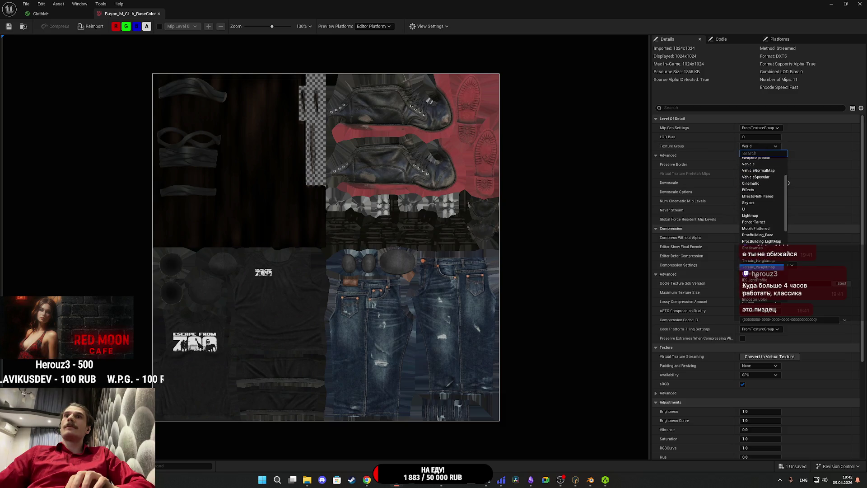
pyautogui.click(751, 268)
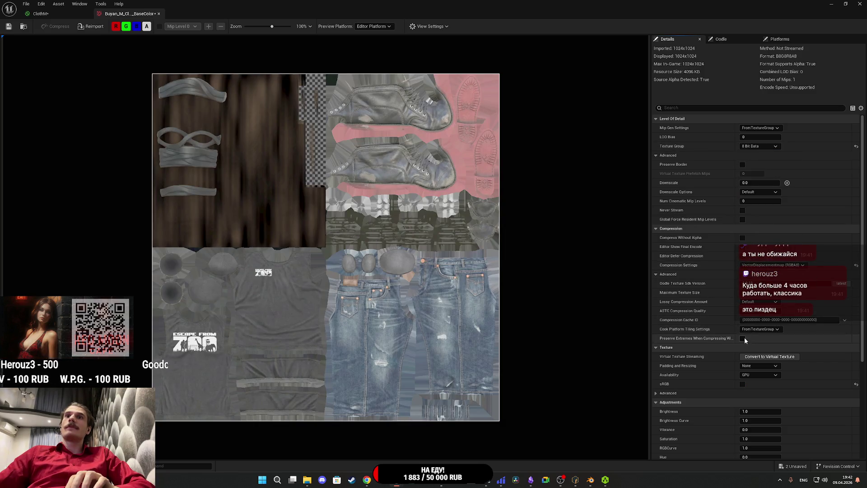
pyautogui.click(742, 384)
pyautogui.click(742, 384)
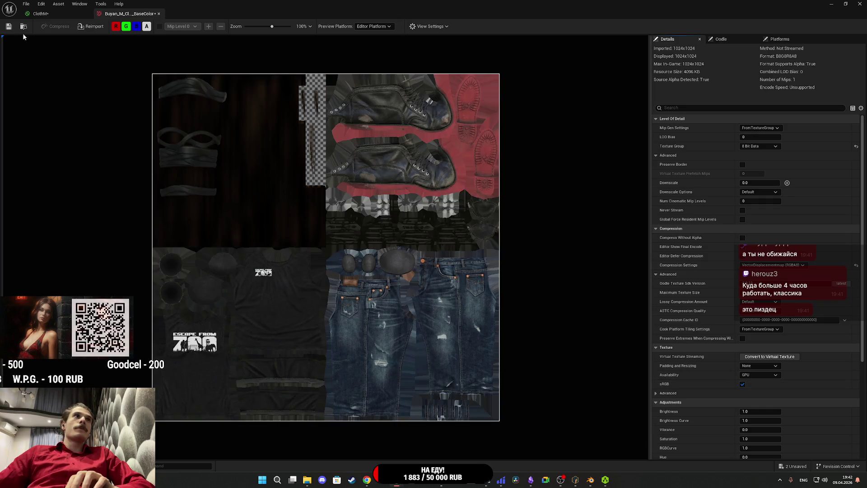
pyautogui.click(159, 13)
# Wire cloth colour to Base Color and Opacity Mask, and the normal map to Normal.
pyautogui.moveTo(271, 122)
pyautogui.mouseDown()
pyautogui.moveTo(259, 190)
pyautogui.moveTo(305, 212)
pyautogui.mouseUp()
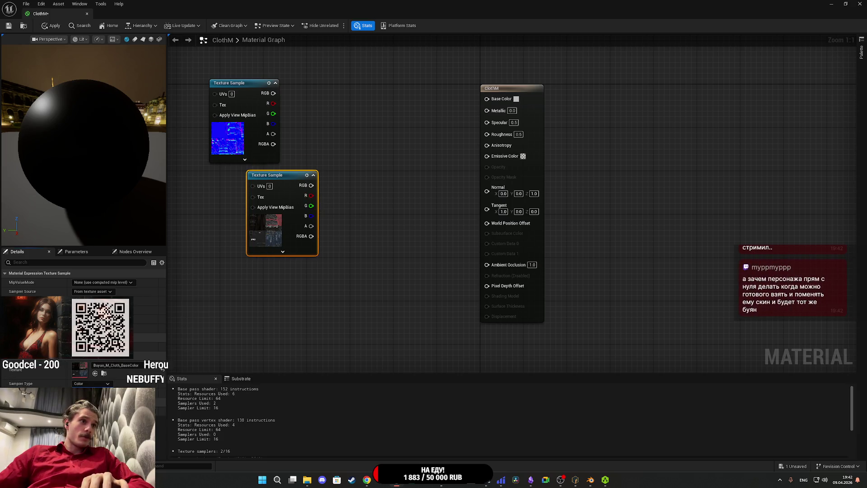
pyautogui.moveTo(311, 186); pyautogui.dragTo(487, 99)
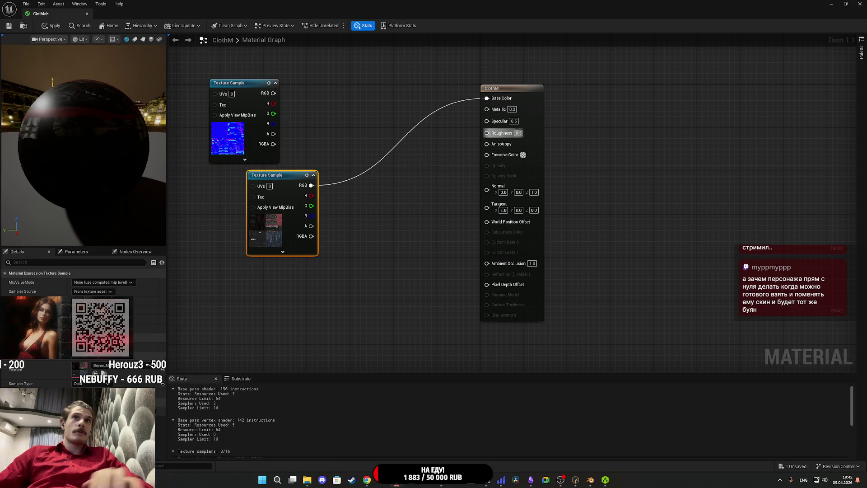
pyautogui.moveTo(272, 93); pyautogui.dragTo(487, 186)
pyautogui.moveTo(255, 147)
pyautogui.mouseDown()
pyautogui.moveTo(405, 283)
pyautogui.moveTo(439, 246)
pyautogui.mouseUp()
pyautogui.moveTo(312, 210); pyautogui.dragTo(458, 129)
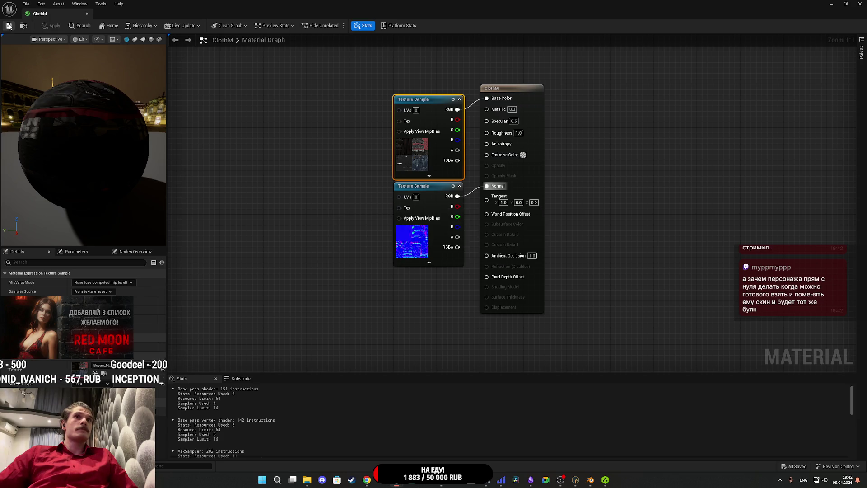
pyautogui.moveTo(513, 174); pyautogui.dragTo(511, 175)
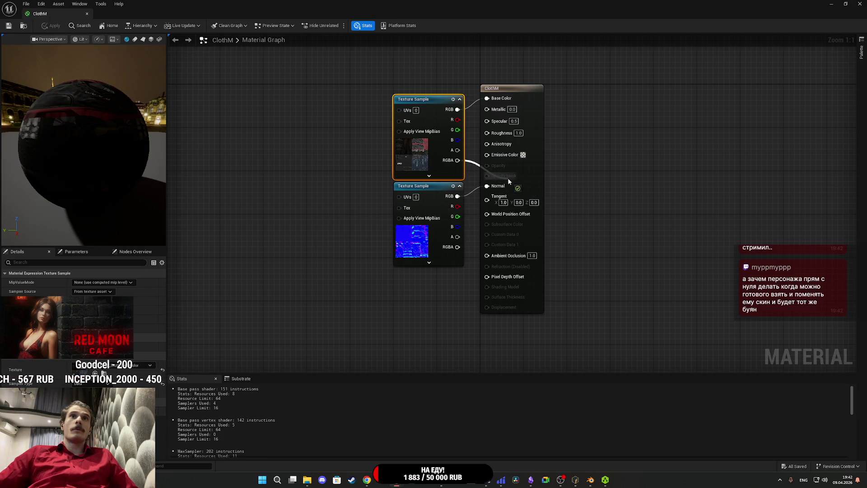
# Set ClothM's blend mode to Masked and apply the changes.
pyautogui.click(520, 181)
pyautogui.click(80, 292)
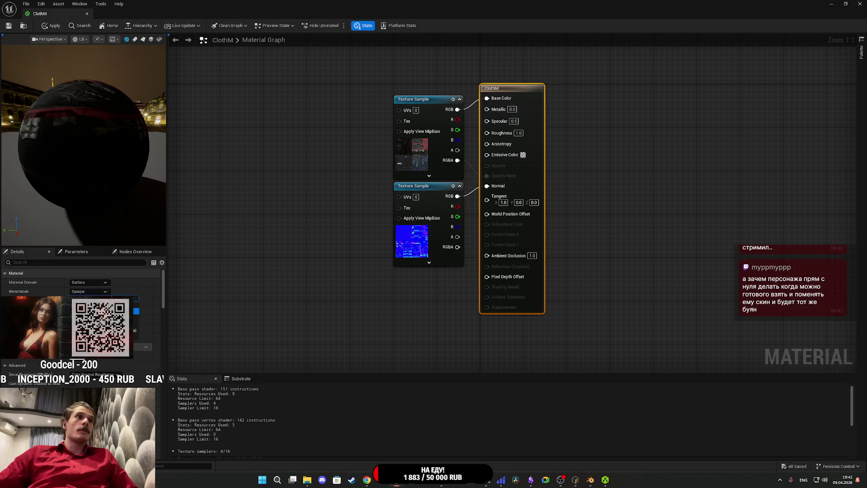
pyautogui.click(90, 305)
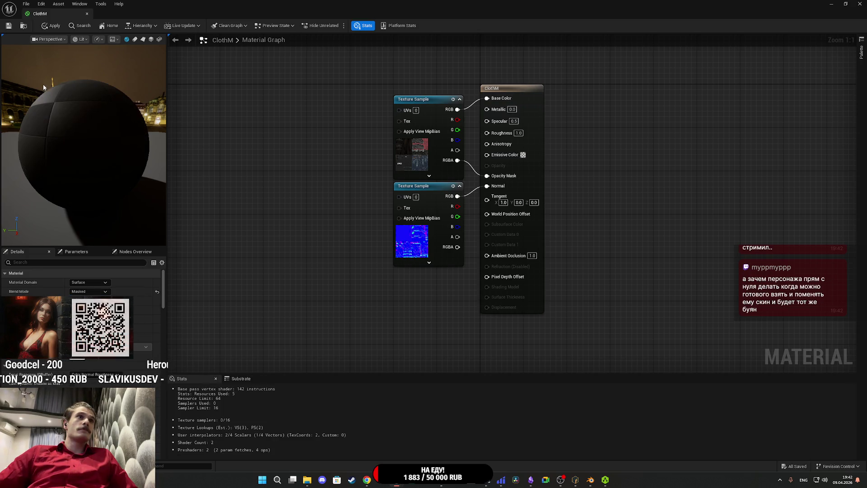
pyautogui.click(10, 26)
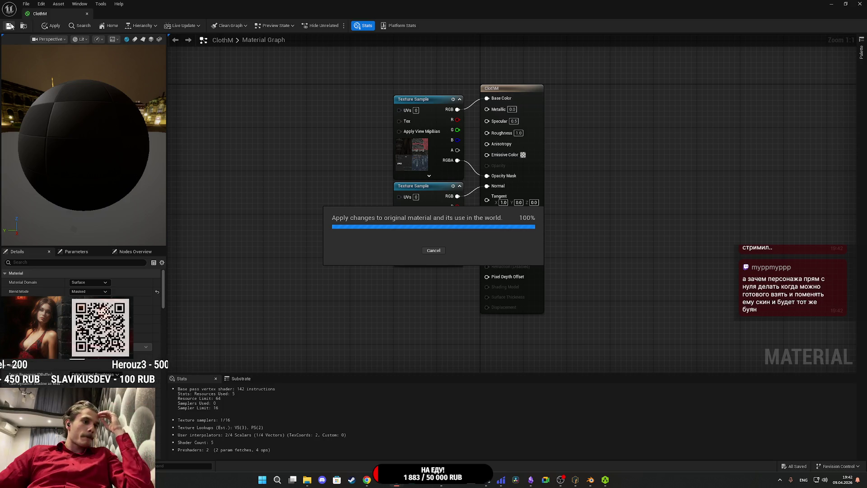
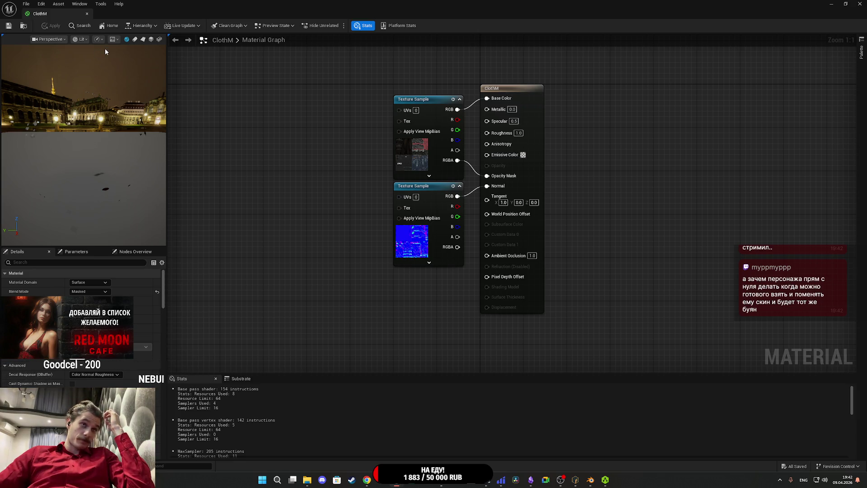
# Drive ClothM's Opacity Mask from the texture's alpha, save, and close the editor.
pyautogui.moveTo(111, 160)
pyautogui.mouseDown()
pyautogui.moveTo(82, 157)
pyautogui.moveTo(78, 170)
pyautogui.mouseUp()
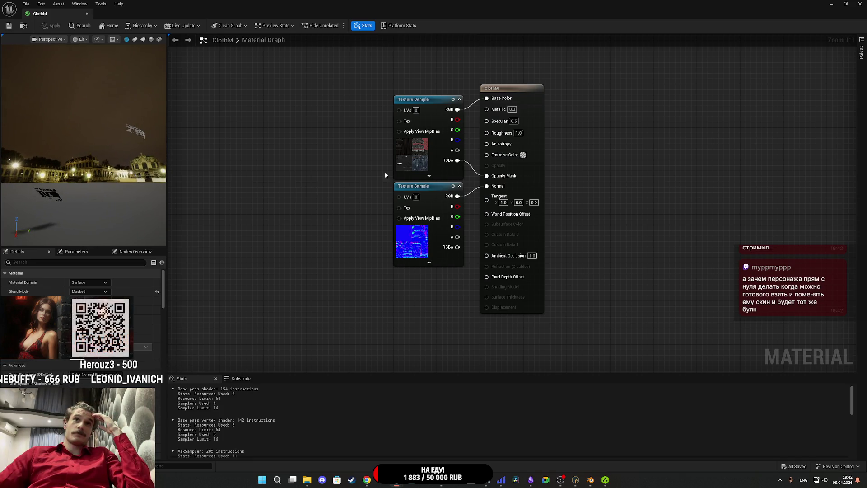
pyautogui.moveTo(457, 150); pyautogui.dragTo(487, 176)
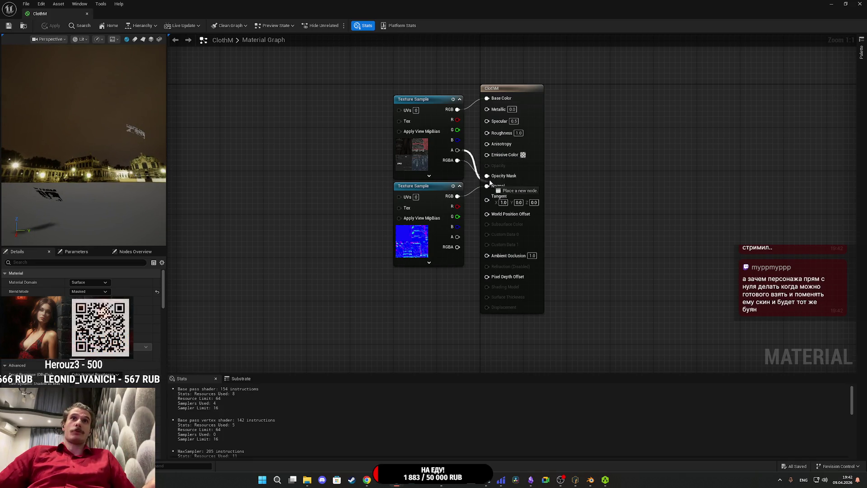
pyautogui.click(9, 27)
pyautogui.moveTo(90, 131); pyautogui.dragTo(92, 125)
pyautogui.click(860, 3)
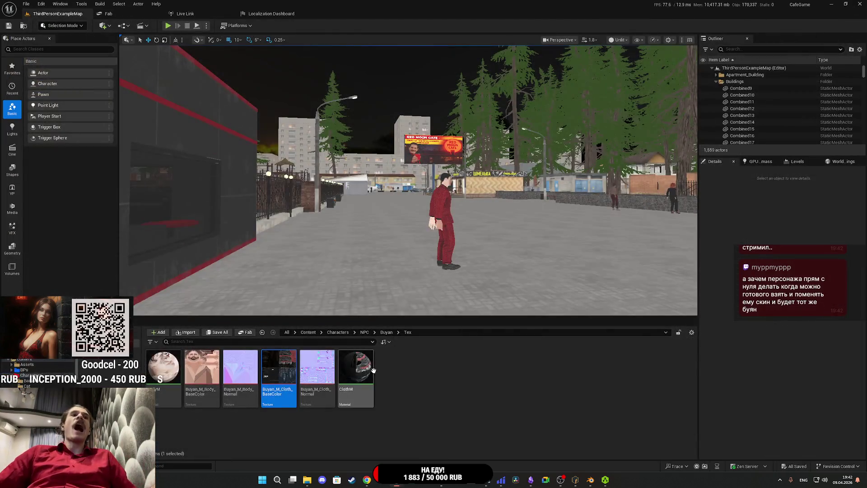
# Change the body base colour texture's group, then apply BodyM and close its editor.
pyautogui.doubleClick(165, 368)
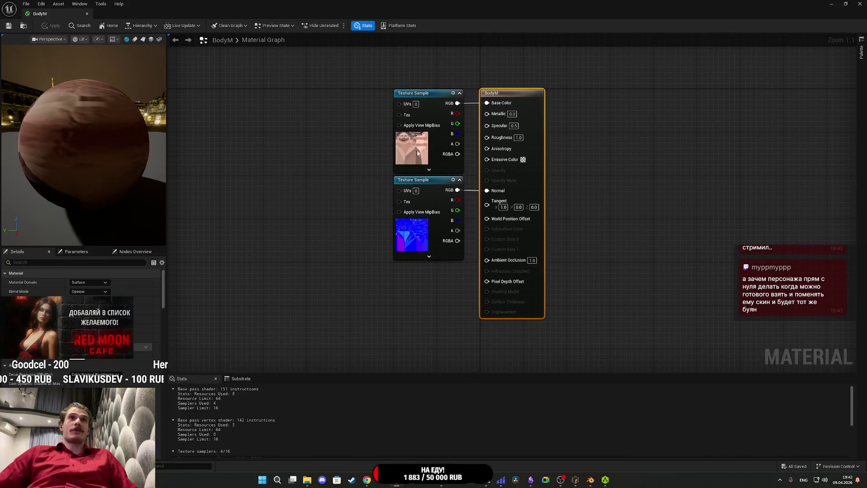
pyautogui.doubleClick(79, 369)
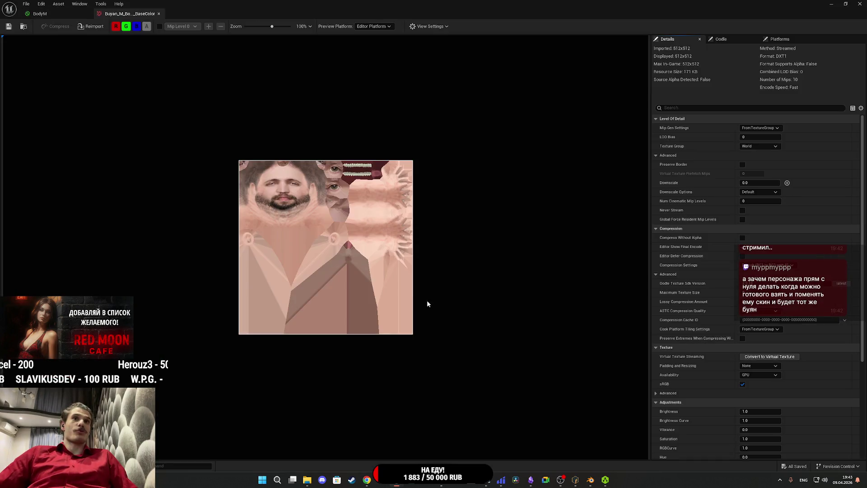
pyautogui.click(760, 146)
pyautogui.scroll(-5, 757, 204)
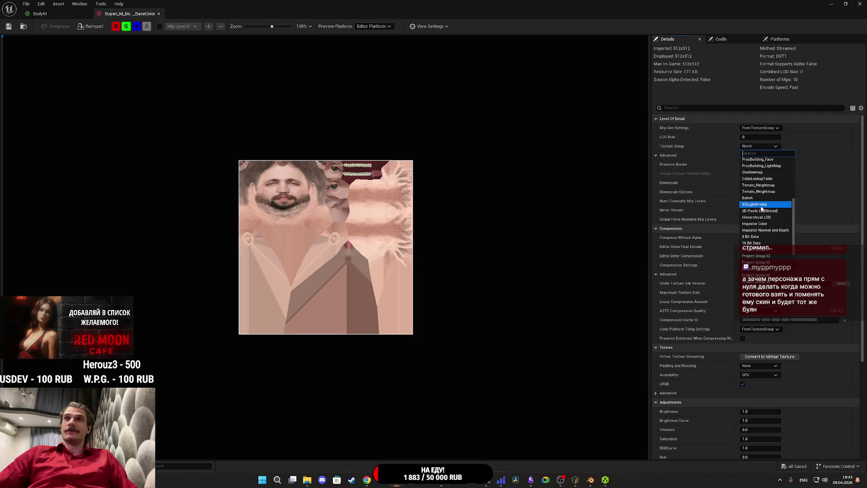
pyautogui.click(751, 182)
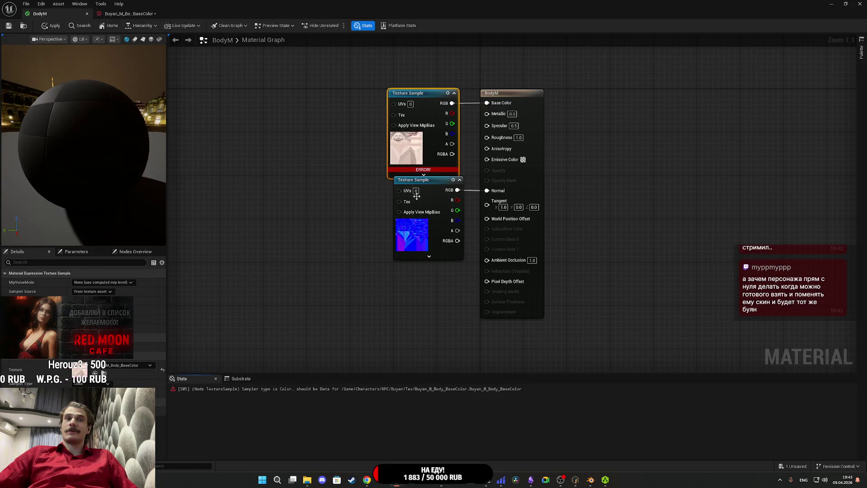
pyautogui.click(120, 15)
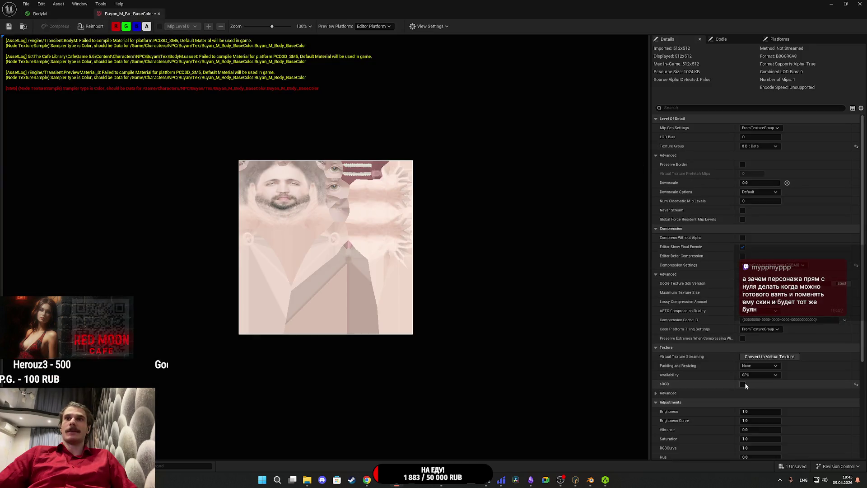
pyautogui.click(158, 13)
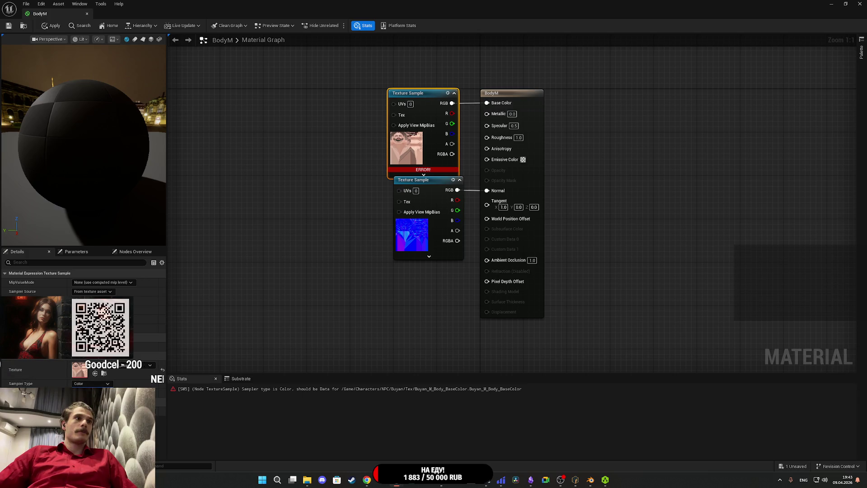
pyautogui.click(8, 27)
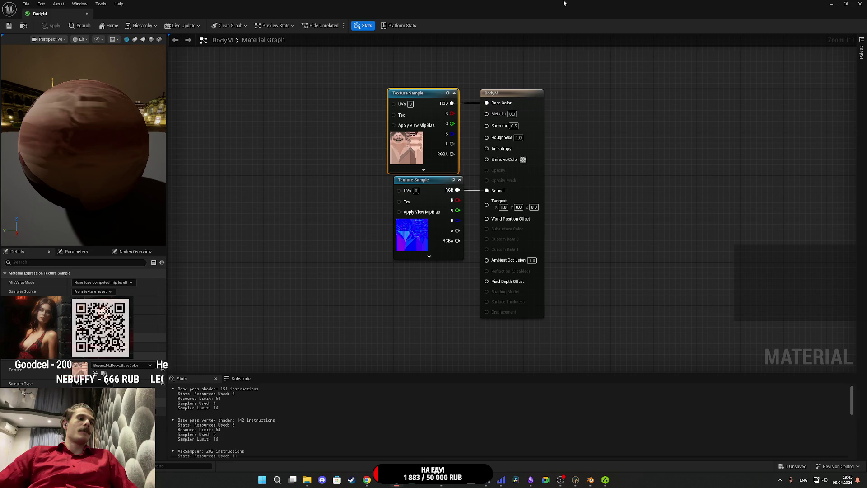
pyautogui.click(860, 4)
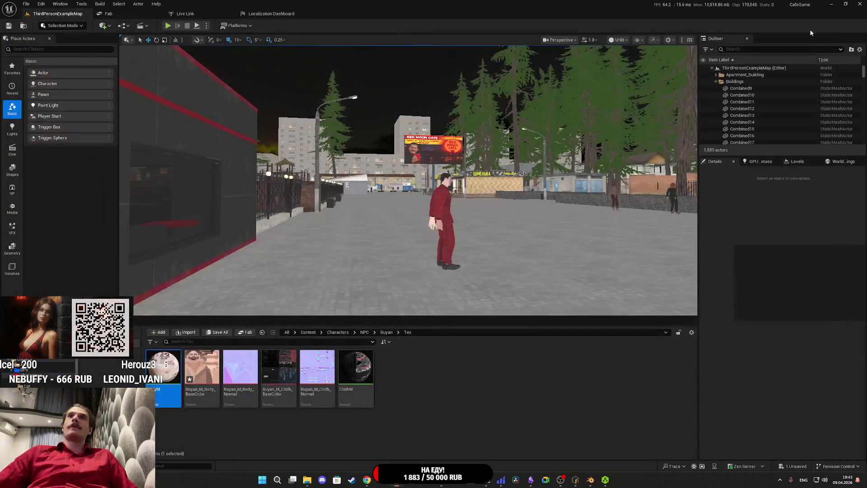
# Save the body texture and open the Buyan skeletal mesh beside the Tex folder.
pyautogui.press('Return')
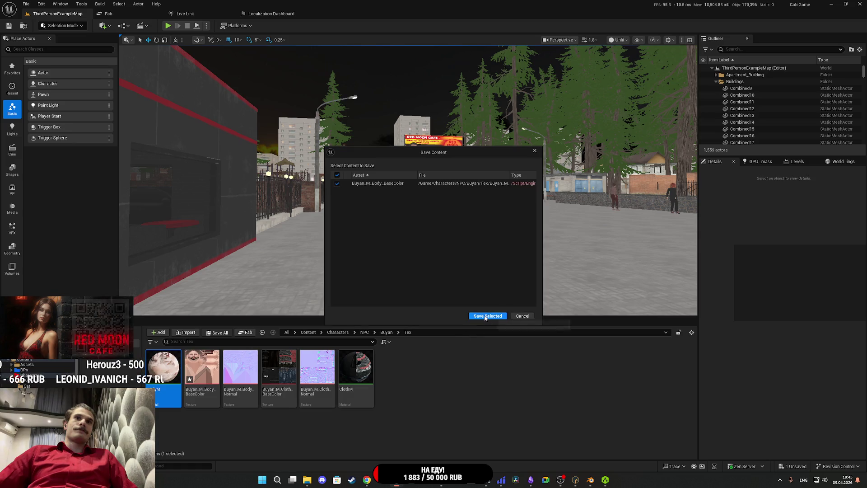
pyautogui.click(386, 333)
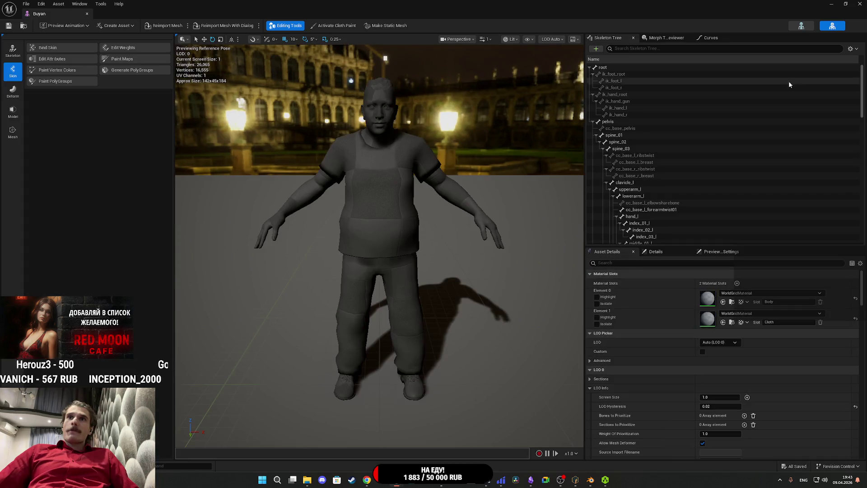
pyautogui.click(846, 5)
pyautogui.doubleClick(167, 370)
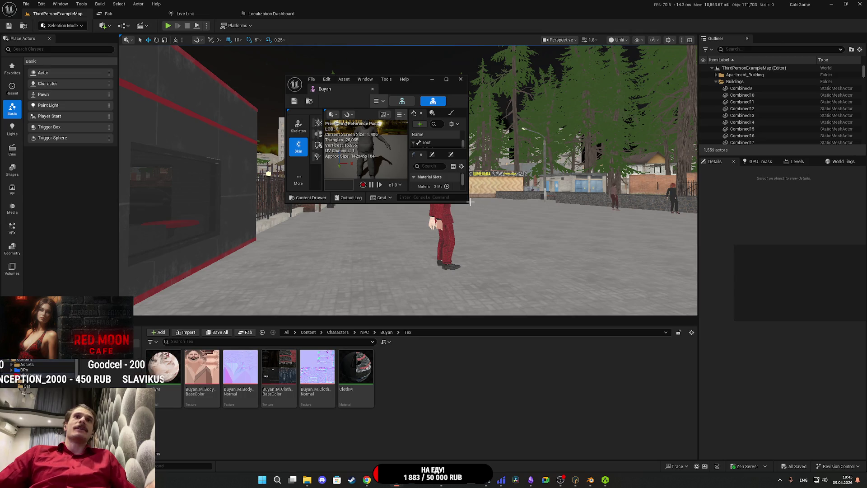
pyautogui.moveTo(467, 203)
pyautogui.mouseDown()
pyautogui.moveTo(490, 238)
pyautogui.moveTo(630, 333)
pyautogui.mouseUp()
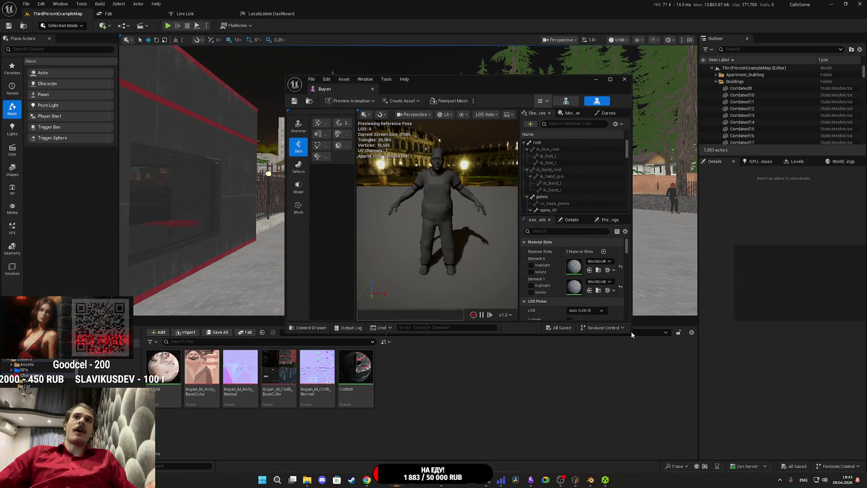
# Assign BodyM and ClothM to Buyan's material slots, inspect the character, and save.
pyautogui.moveTo(163, 367)
pyautogui.mouseDown()
pyautogui.moveTo(693, 319)
pyautogui.moveTo(587, 267)
pyautogui.mouseUp()
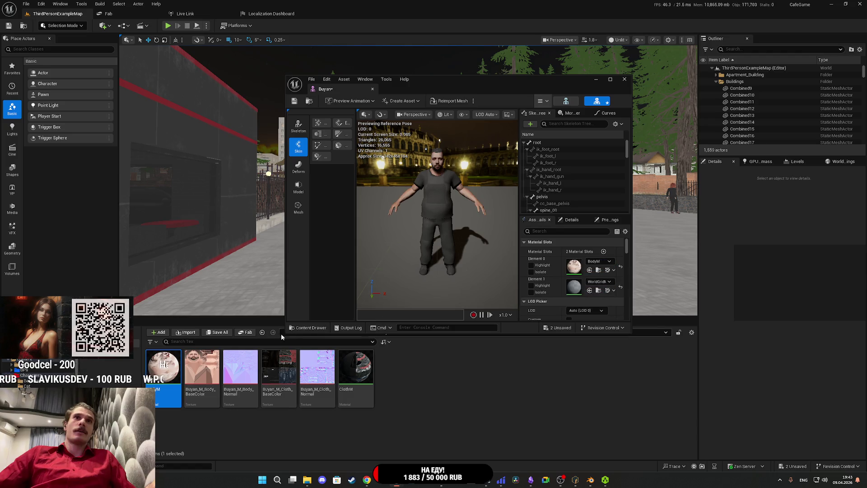
pyautogui.moveTo(361, 372); pyautogui.dragTo(575, 285)
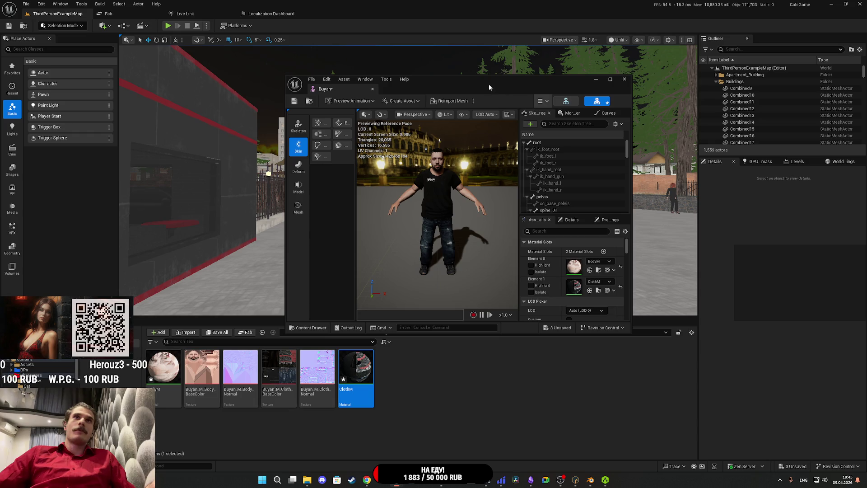
pyautogui.doubleClick(489, 87)
pyautogui.scroll(5, 486, 248)
pyautogui.moveTo(487, 250); pyautogui.dragTo(244, 253)
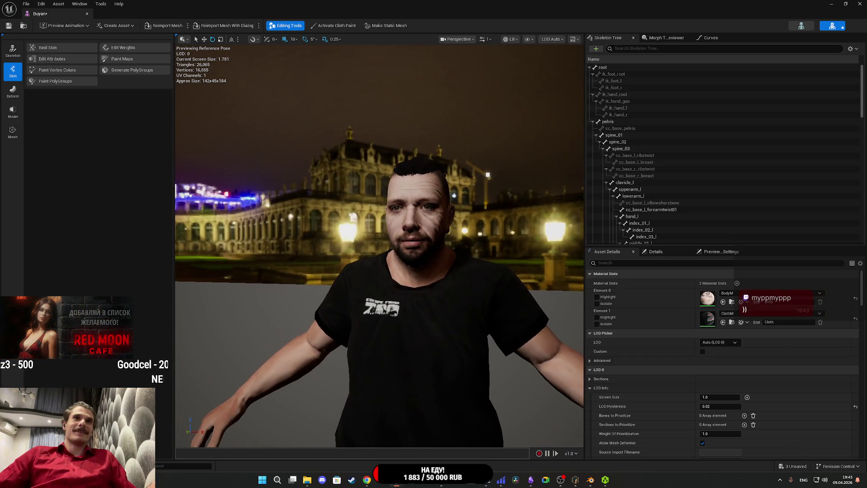
pyautogui.click(8, 26)
# Set Buyan's LOD settings to Characters_LODSet with 3 LODs.
pyautogui.scroll(-10, 660, 354)
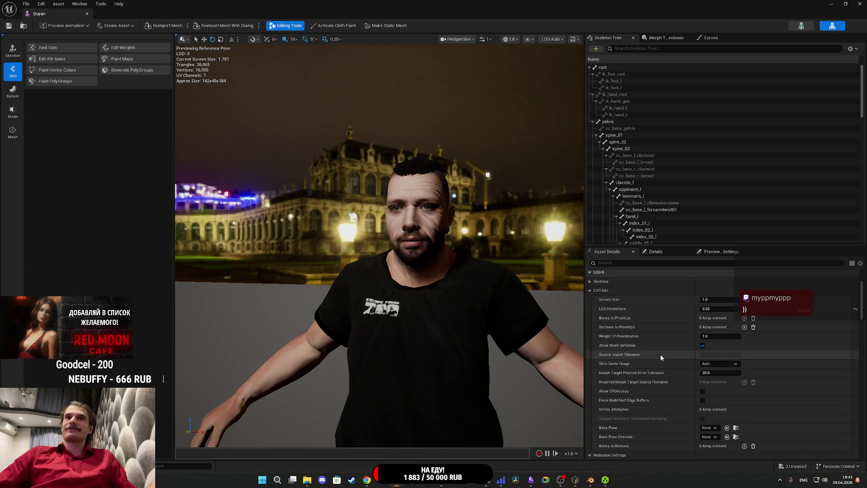
pyautogui.scroll(-10, 662, 351)
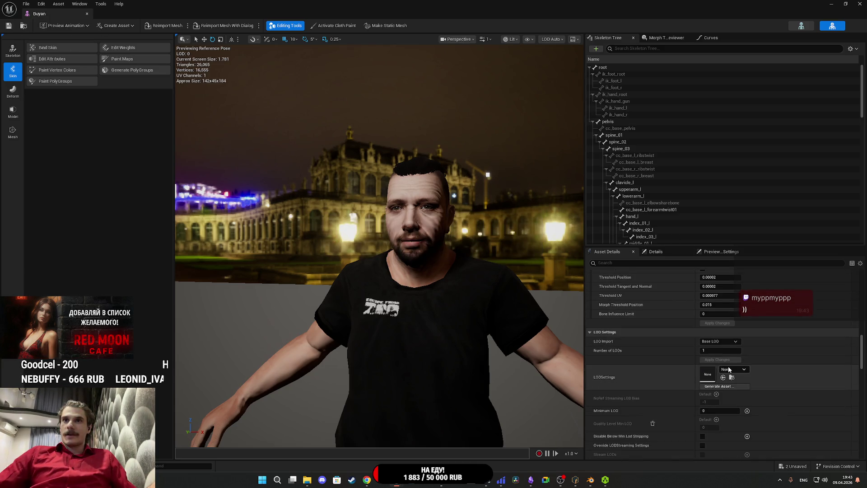
pyautogui.click(730, 370)
pyautogui.click(754, 286)
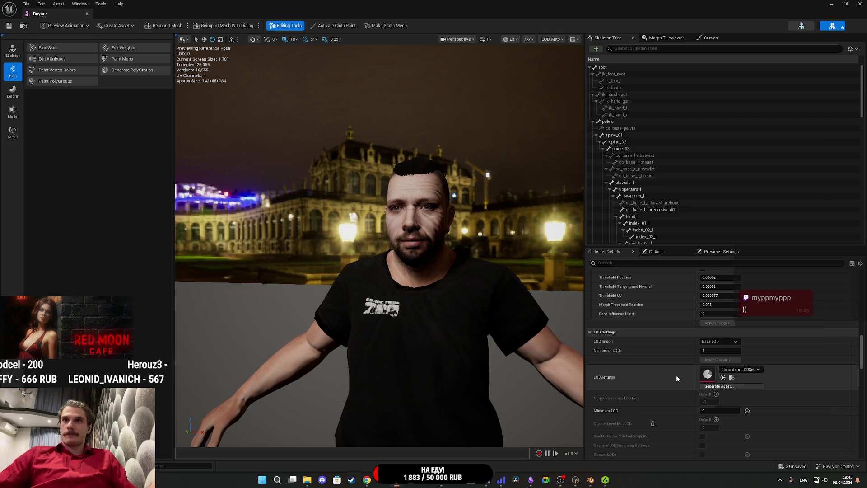
pyautogui.moveTo(713, 352); pyautogui.dragTo(725, 352)
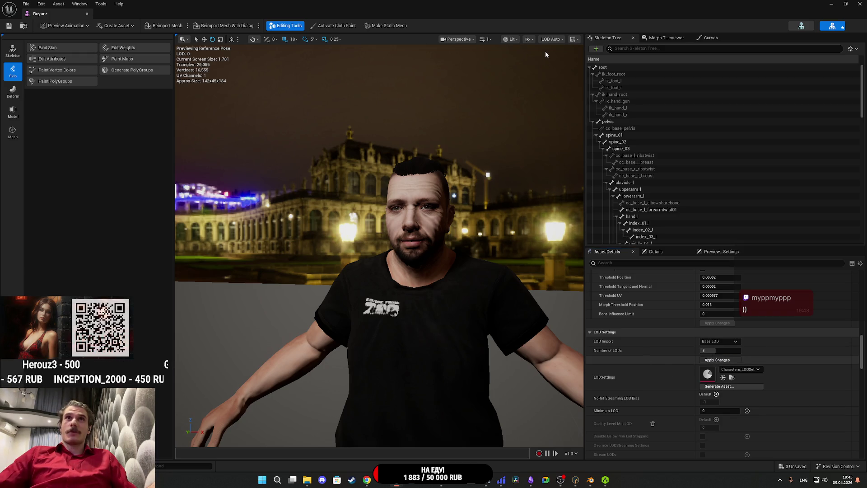
pyautogui.scroll(-5, 545, 54)
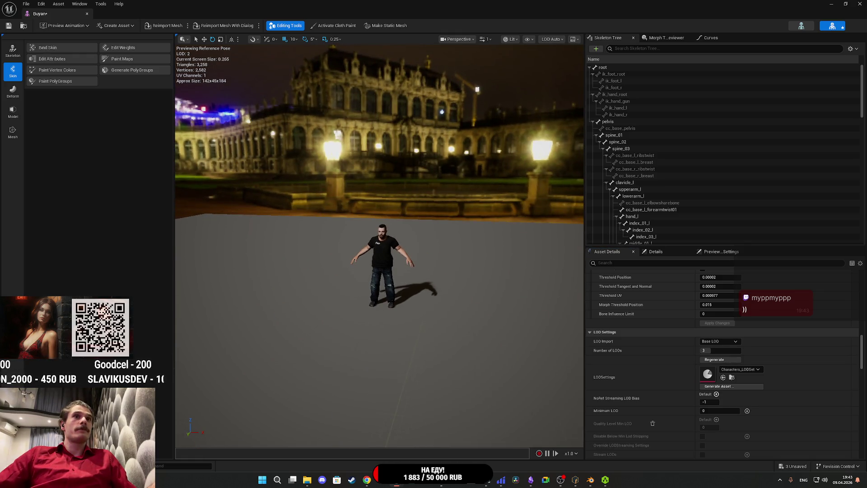
pyautogui.scroll(3, 379, 244)
pyautogui.scroll(-3, 379, 244)
pyautogui.scroll(8, 380, 244)
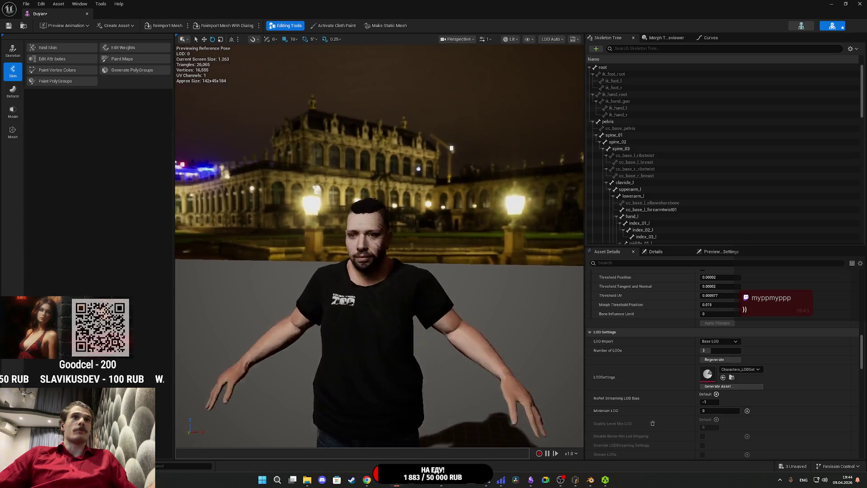
pyautogui.scroll(3, 380, 244)
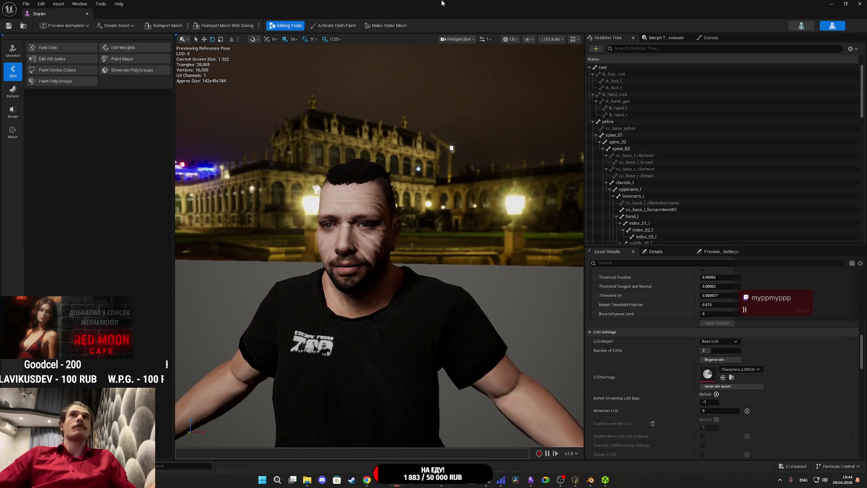
# Return to the level and save all unsaved assets.
pyautogui.hotkey('alt', 'Tab')
pyautogui.click(228, 334)
pyautogui.click(491, 317)
pyautogui.click(484, 414)
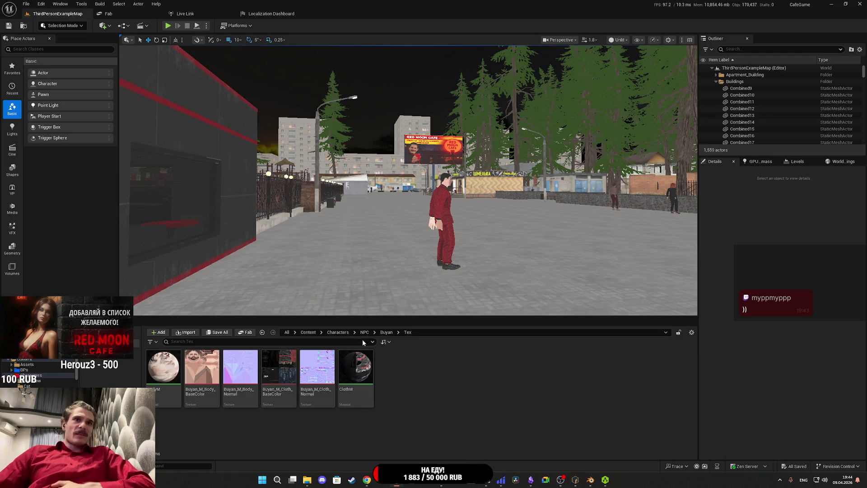
# Open the Random_NPC_DT data table under Custom_Variables > NPC and browse its rows.
pyautogui.click(308, 332)
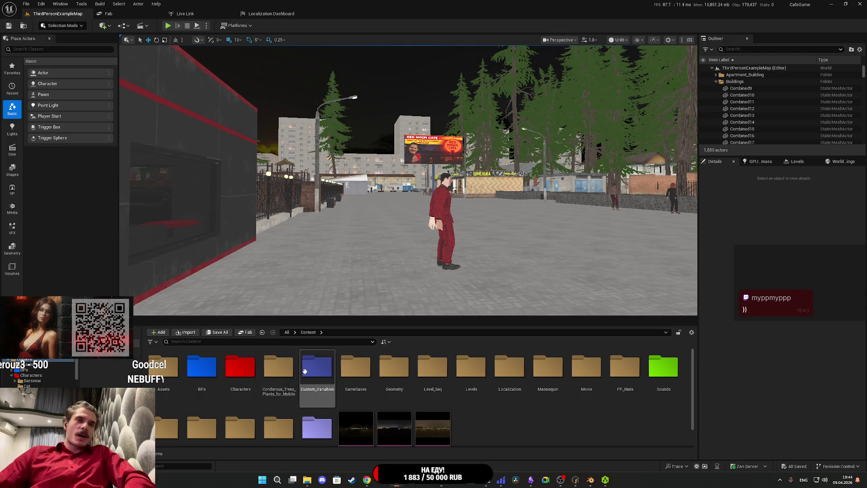
pyautogui.doubleClick(325, 377)
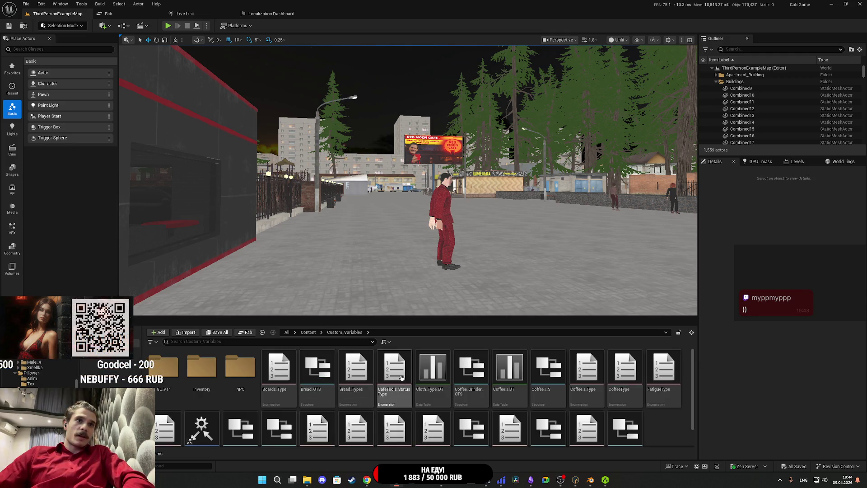
pyautogui.doubleClick(239, 368)
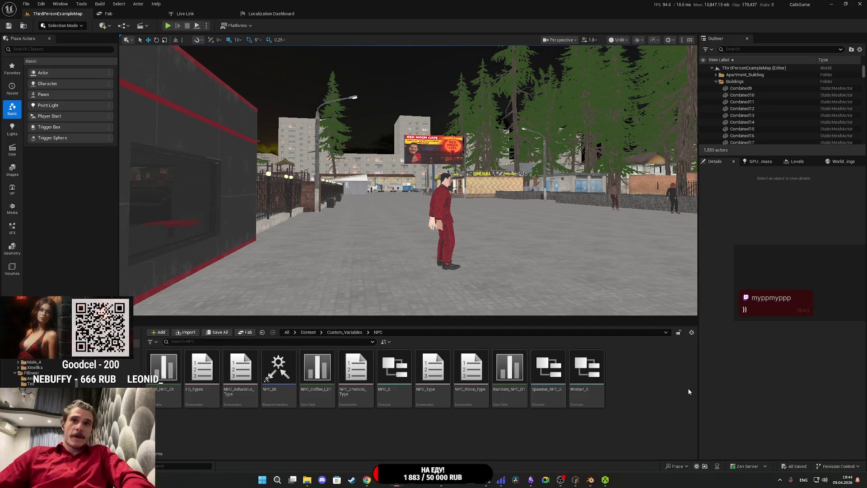
pyautogui.doubleClick(512, 376)
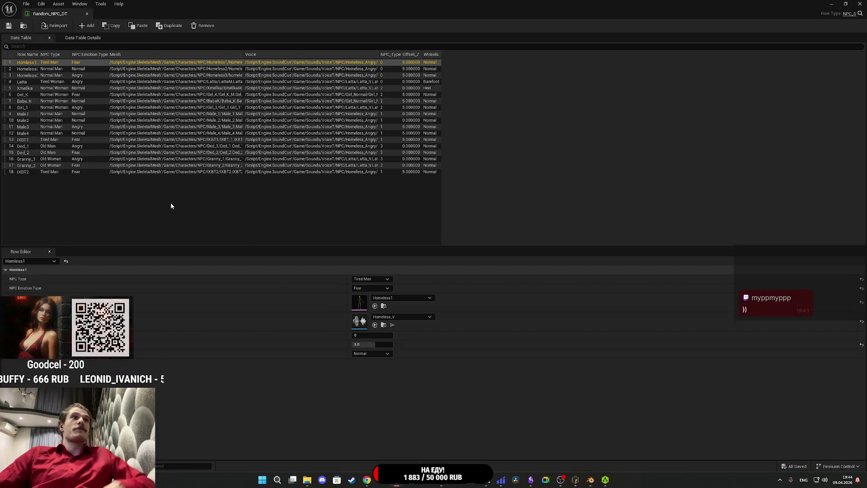
pyautogui.click(19, 172)
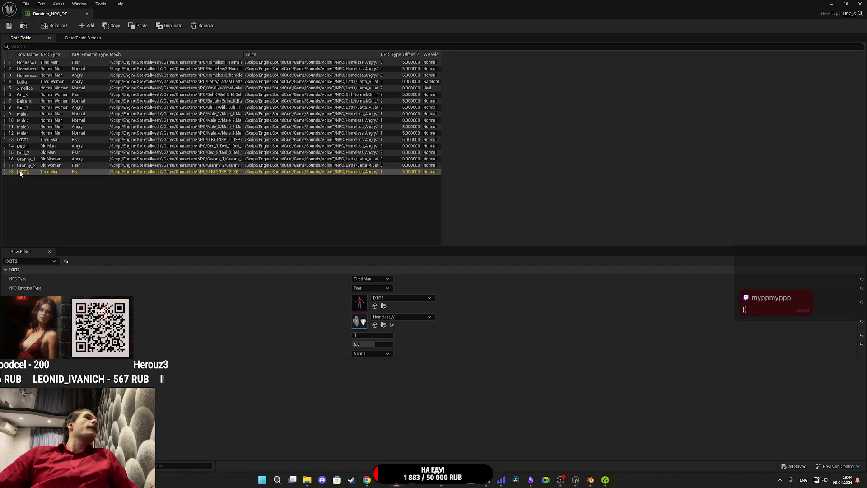
pyautogui.press('Up')
pyautogui.press('Up')
pyautogui.press('Up')
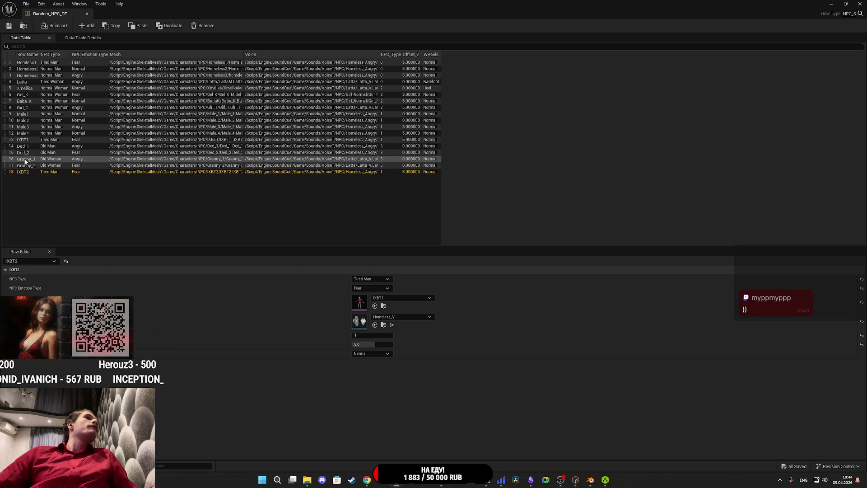
pyautogui.press('Up')
pyautogui.press('Up')
pyautogui.press('Up')
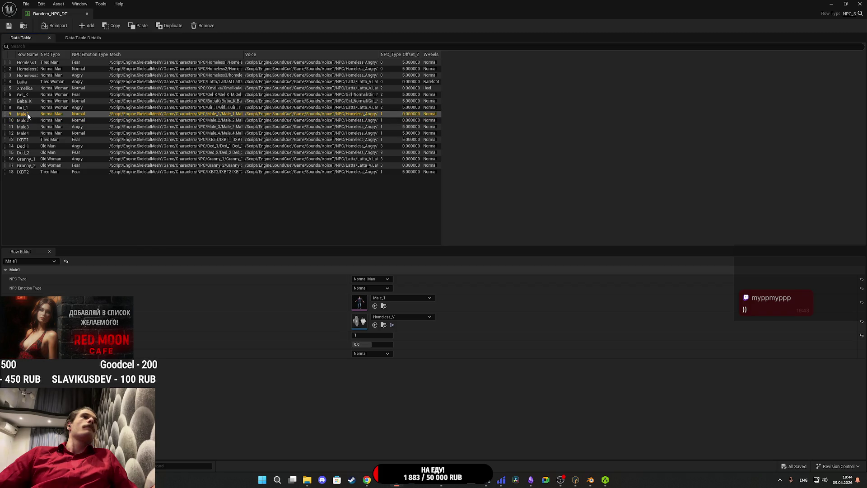
# Duplicate the Male1 row and rename the new row to Buyan.
pyautogui.rightClick(28, 116)
pyautogui.click(53, 166)
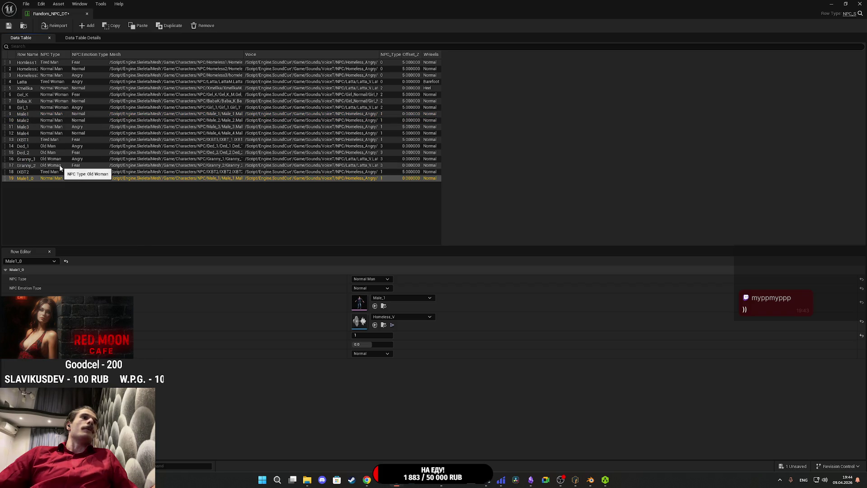
pyautogui.doubleClick(25, 178)
pyautogui.write('Buyan')
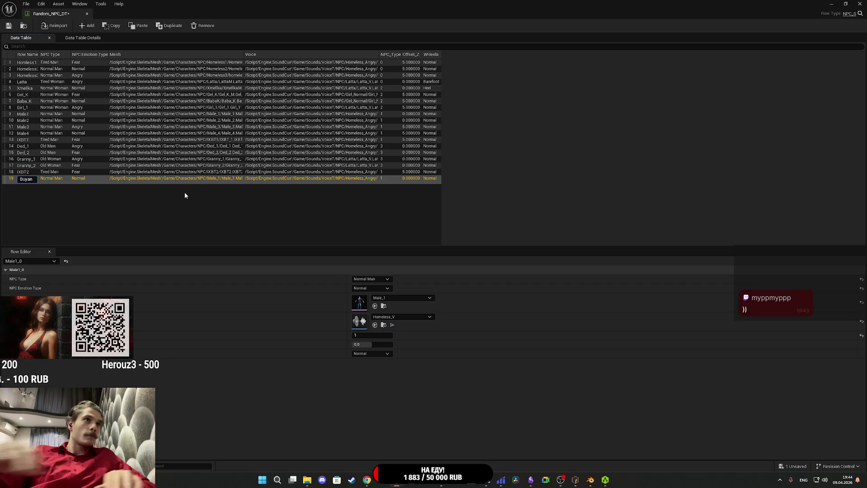
pyautogui.press('Return')
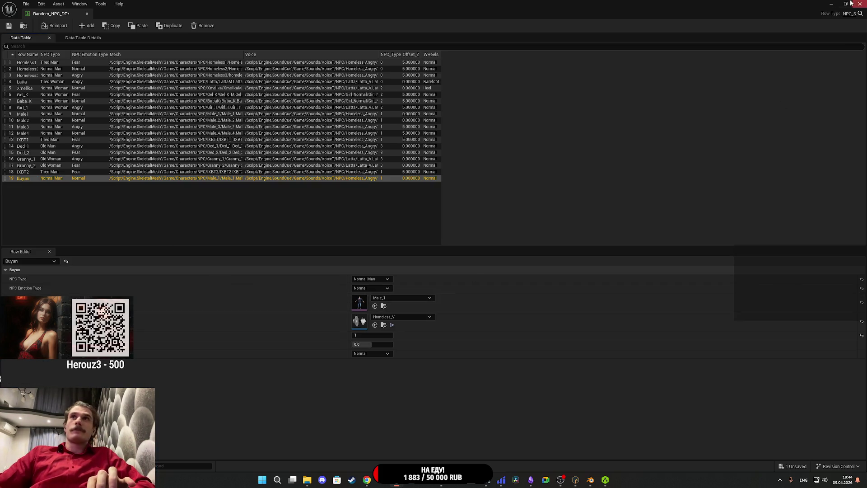
# Look through Buyan's mesh list without changing it, then close the table and AccuRIG.
pyautogui.click(383, 298)
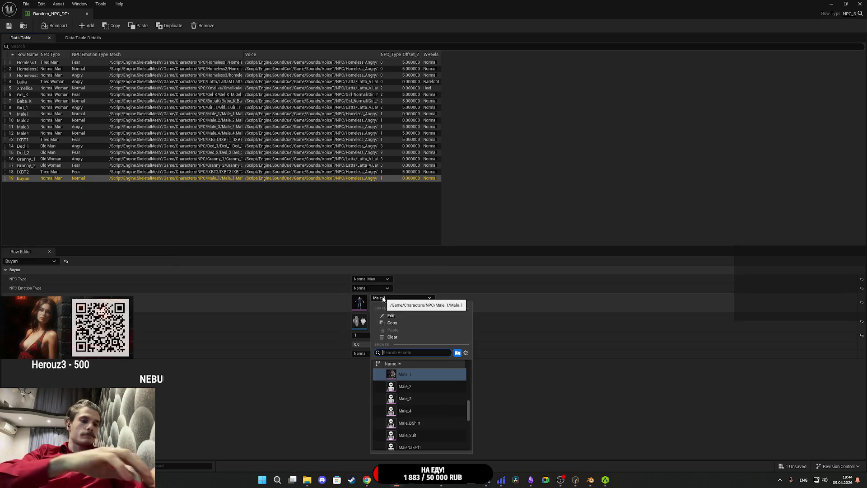
pyautogui.click(384, 299)
pyautogui.click(389, 298)
pyautogui.click(397, 298)
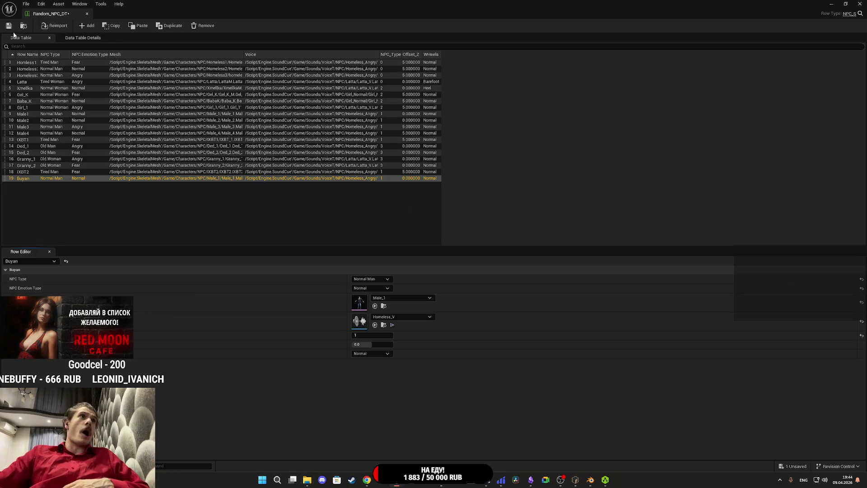
pyautogui.click(860, 4)
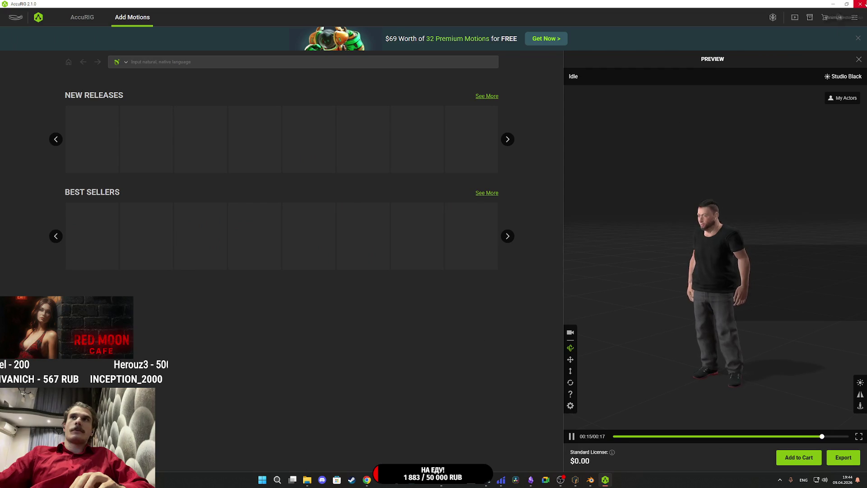
pyautogui.click(857, 17)
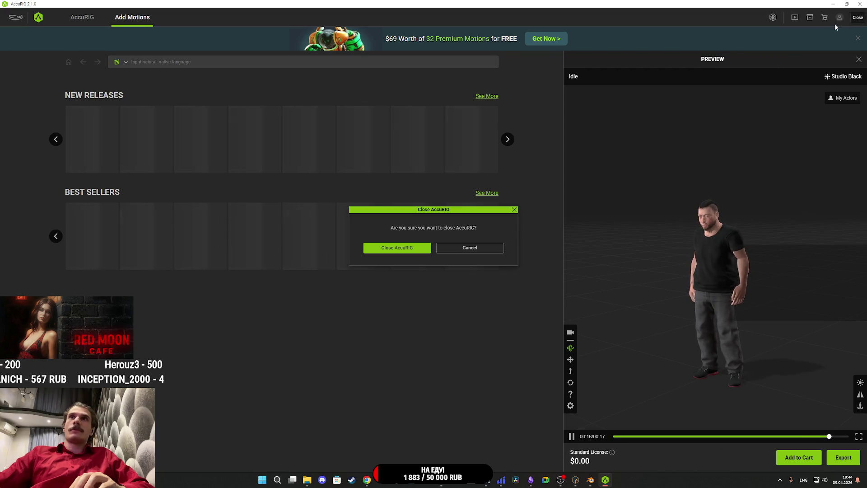
# Cancel the first close prompt, then close AccuRIG and confirm with Close AccuRIG.
pyautogui.click(468, 248)
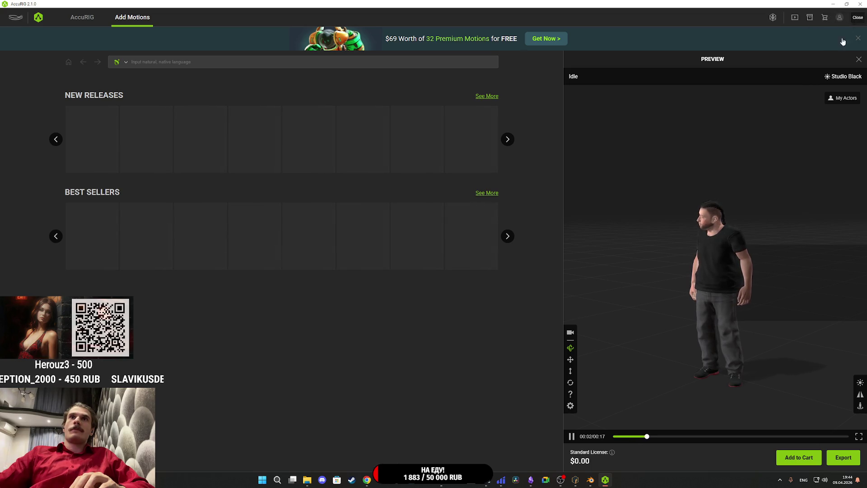
pyautogui.click(858, 7)
pyautogui.click(397, 251)
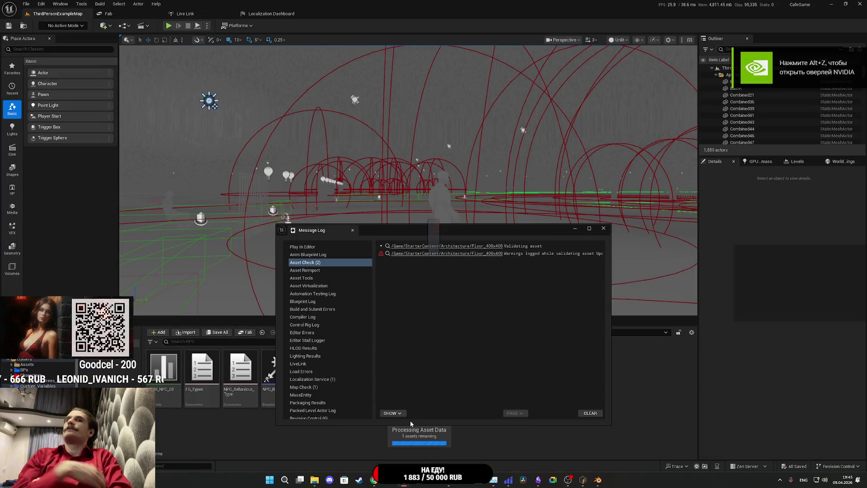
# Dismiss the asset validation Message Log and reopen Random_NPC_DT.
pyautogui.click(604, 229)
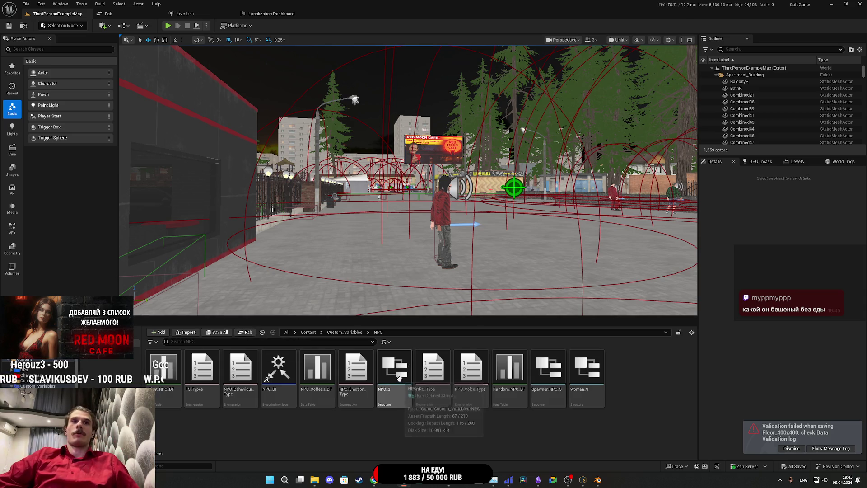
pyautogui.doubleClick(517, 377)
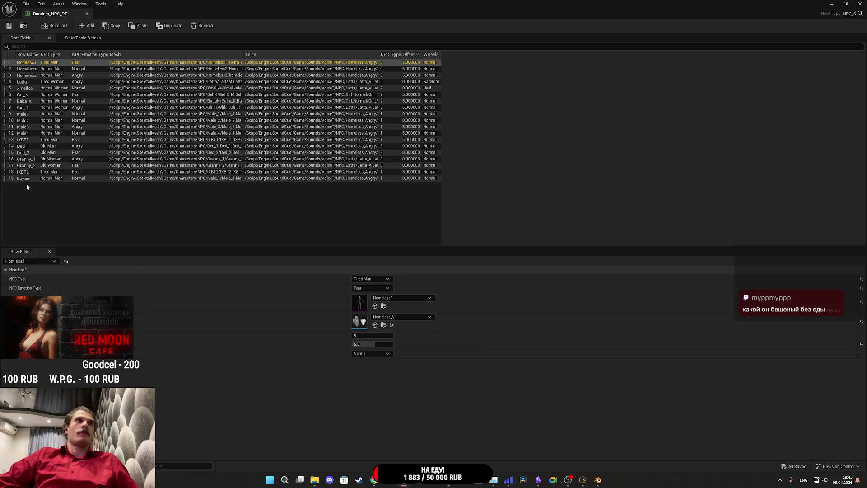
# Give the Buyan row the Buyan mesh, found by searching 'buyan', and save the table.
pyautogui.click(26, 179)
pyautogui.click(389, 299)
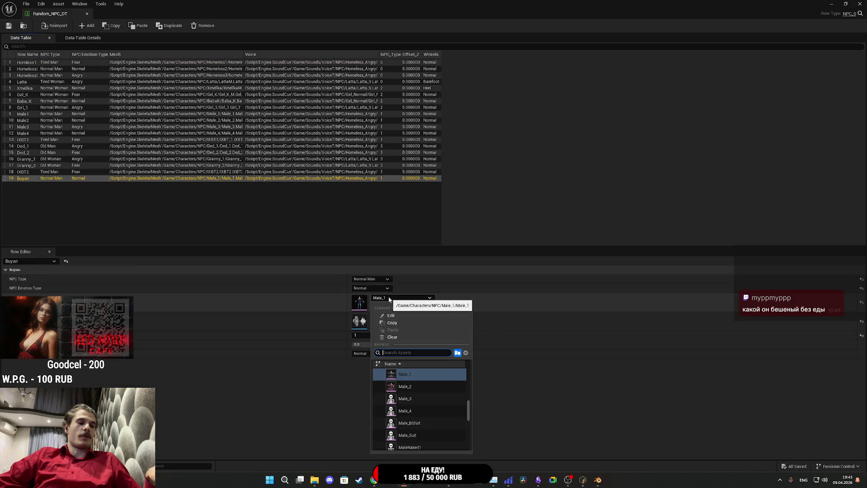
pyautogui.write('buyan')
pyautogui.click(414, 378)
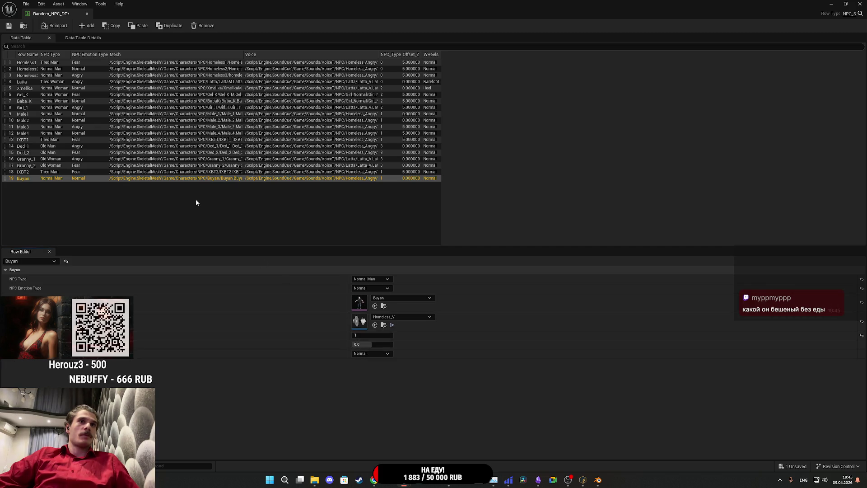
pyautogui.click(8, 25)
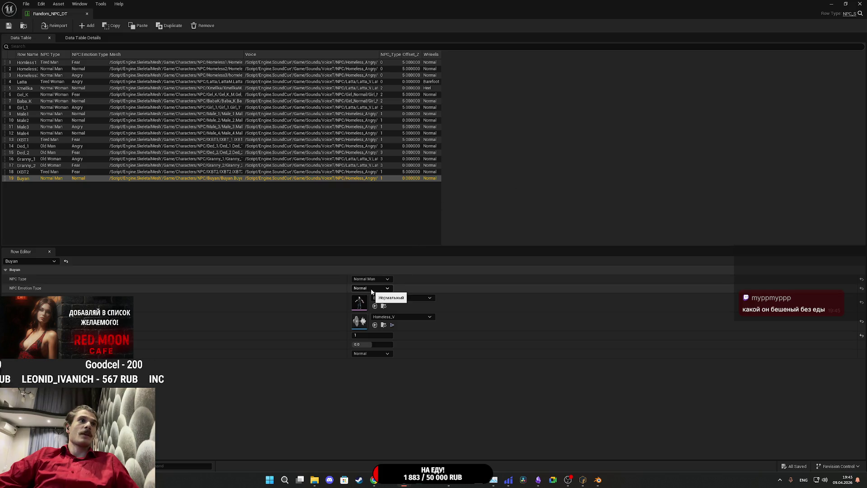
# Set Buyan's NPC Emotion Type to Fear, keep footwear Normal, and close the table.
pyautogui.click(366, 309)
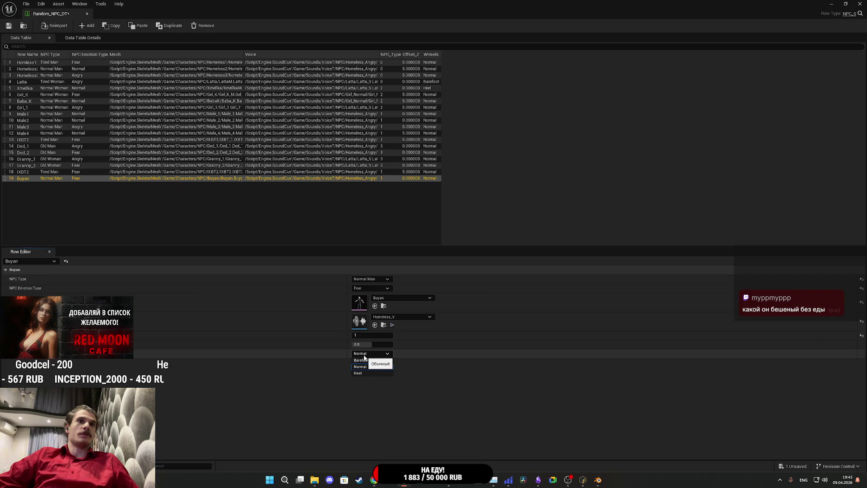
pyautogui.click(364, 357)
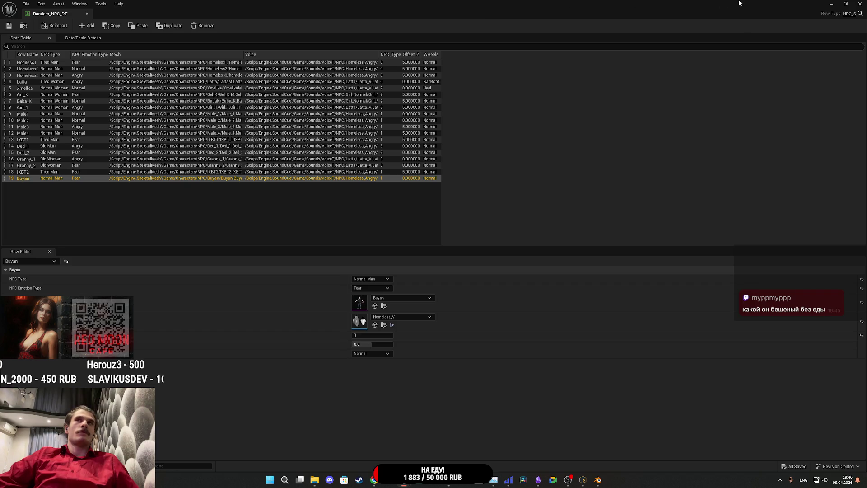
pyautogui.click(860, 4)
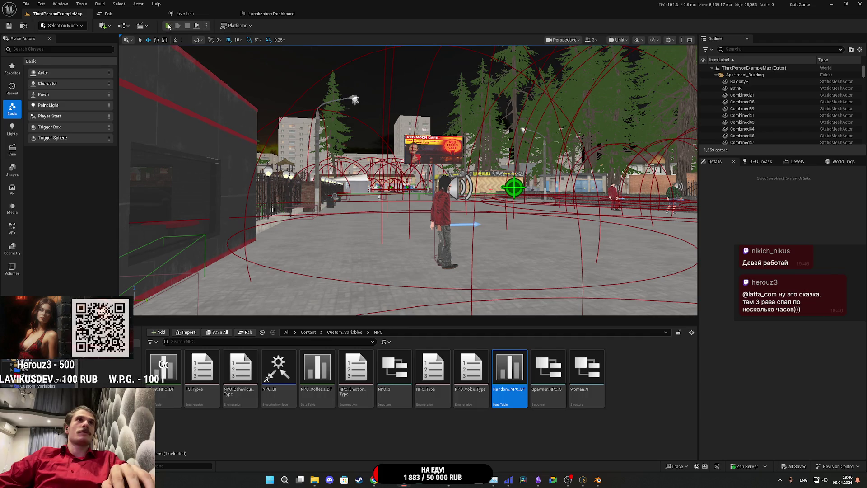
# Start a fullscreen playtest, change into the Red Shirt from the closet, and go outside.
pyautogui.hotkey('alt', 'p')
pyautogui.press('F11')
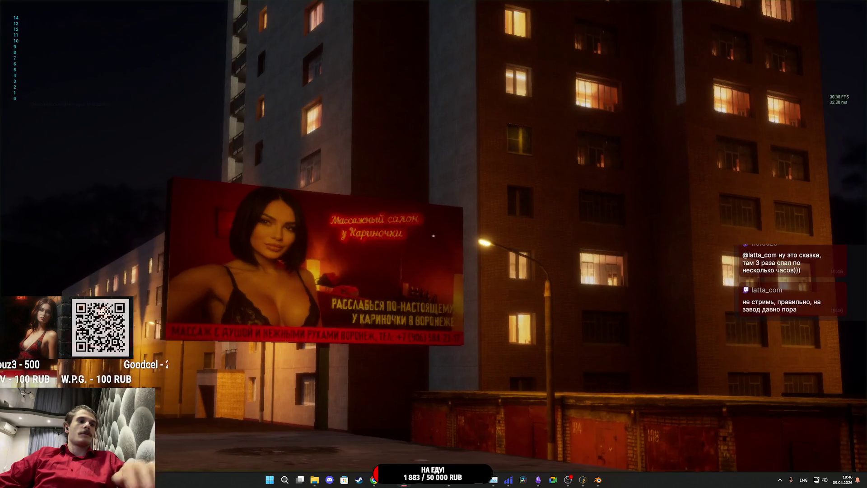
pyautogui.press('w')
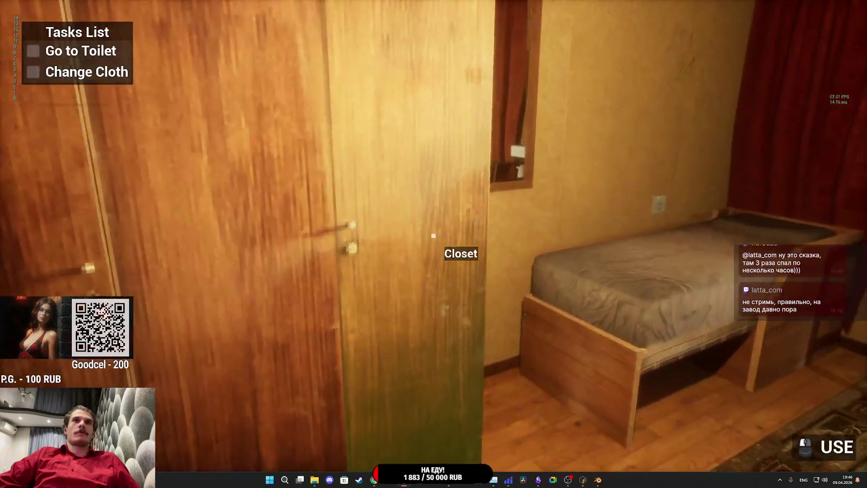
pyautogui.click(434, 235)
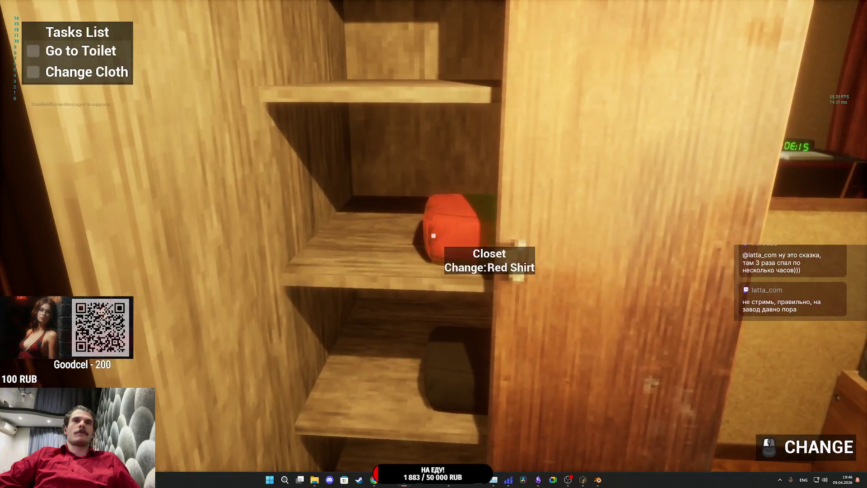
pyautogui.click(433, 235)
pyautogui.press('w')
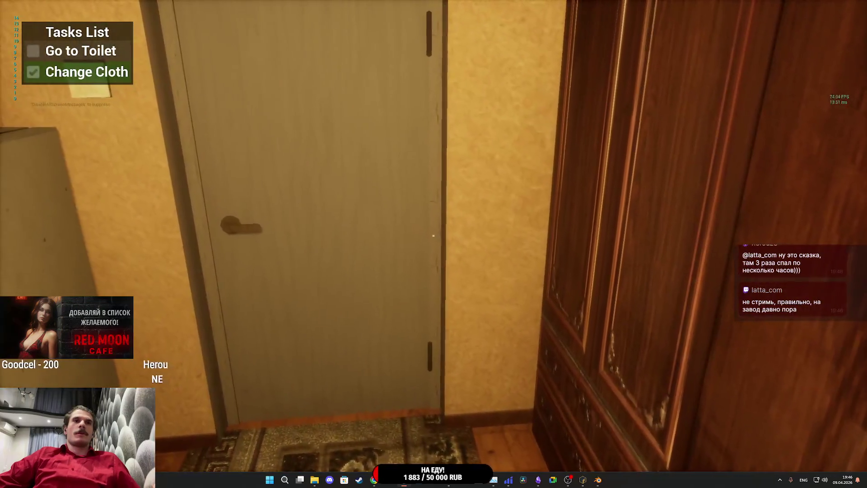
pyautogui.click(434, 236)
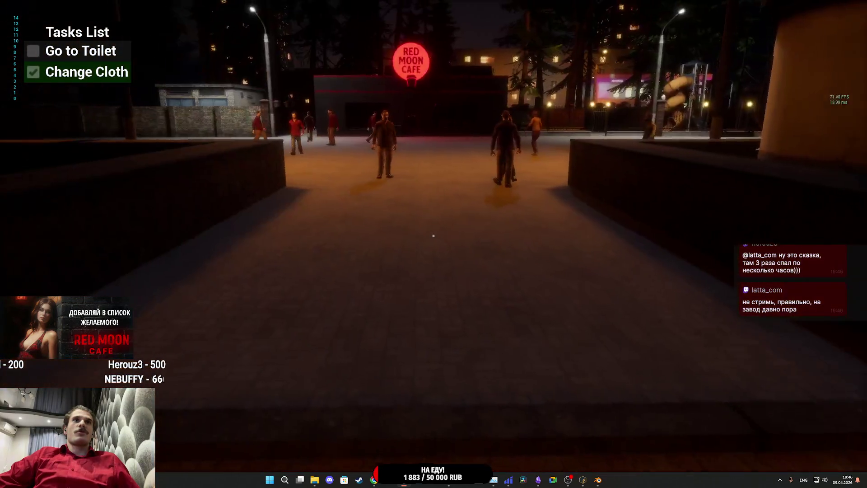
# Walk past the Red Moon Cafe and down the lit park path, gesturing at an NPC.
pyautogui.press('w')
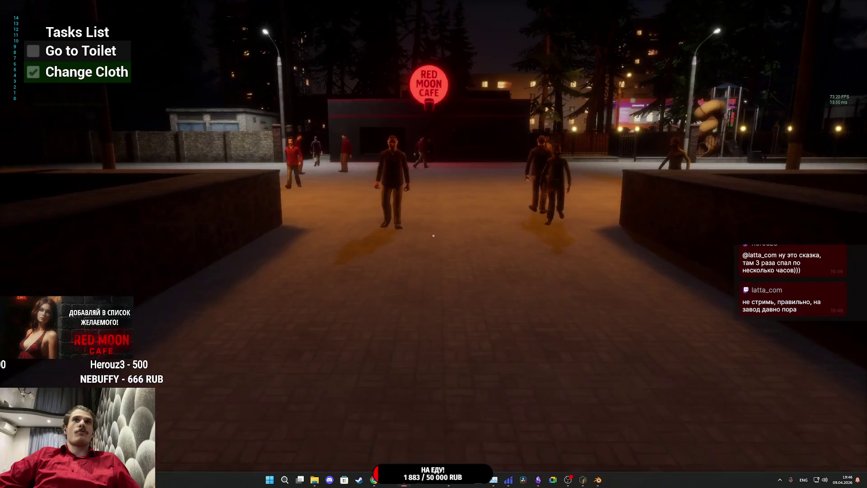
pyautogui.press('w')
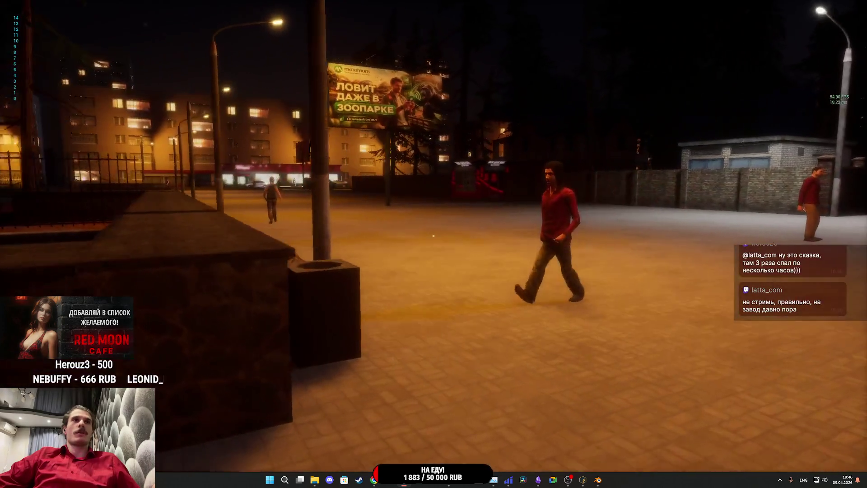
pyautogui.press('s')
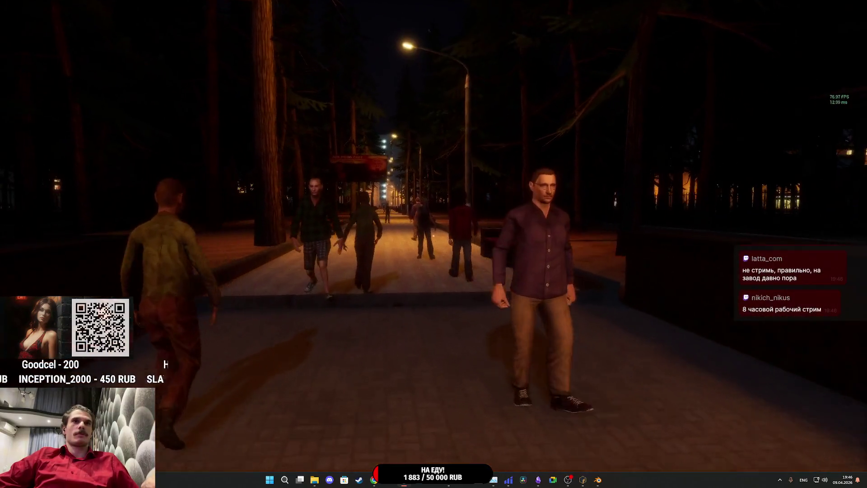
pyautogui.press('w')
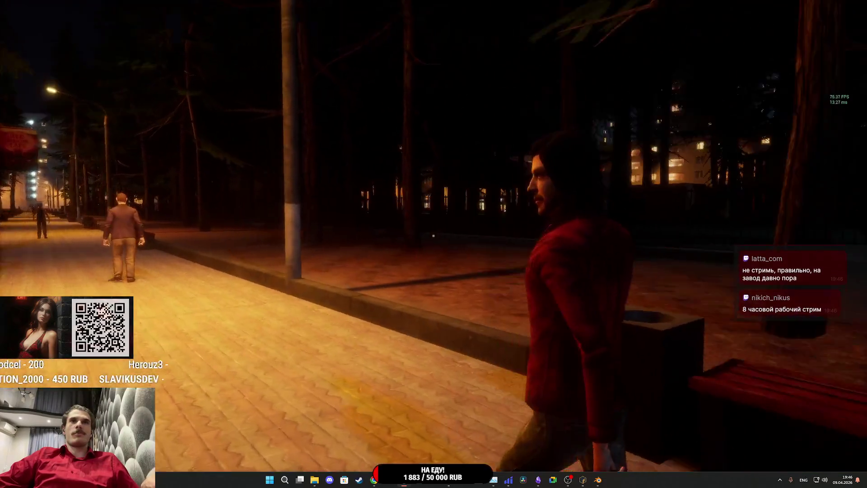
pyautogui.press('f')
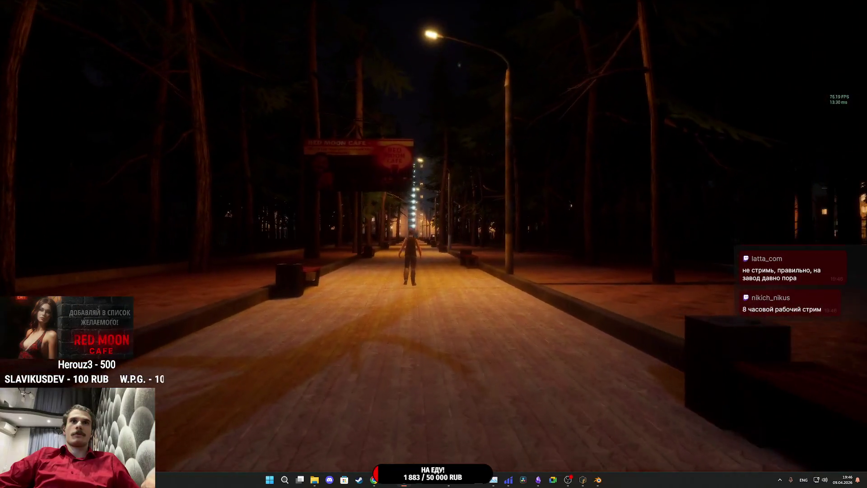
pyautogui.press('w')
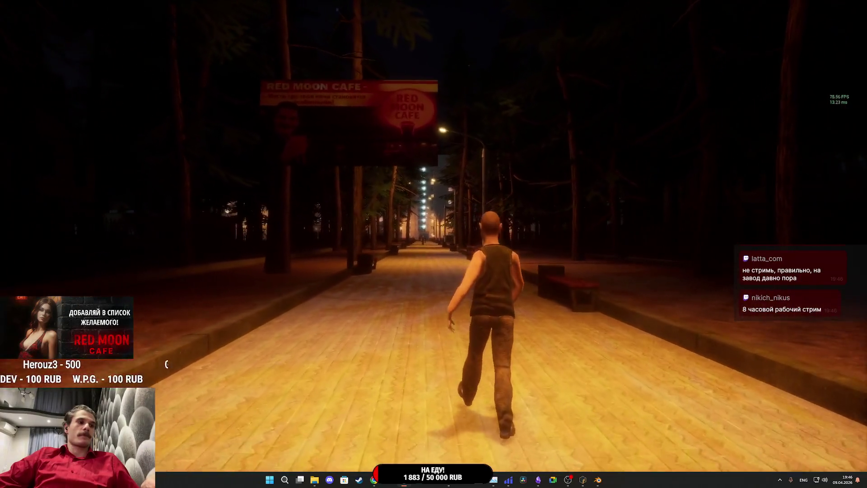
pyautogui.press('w')
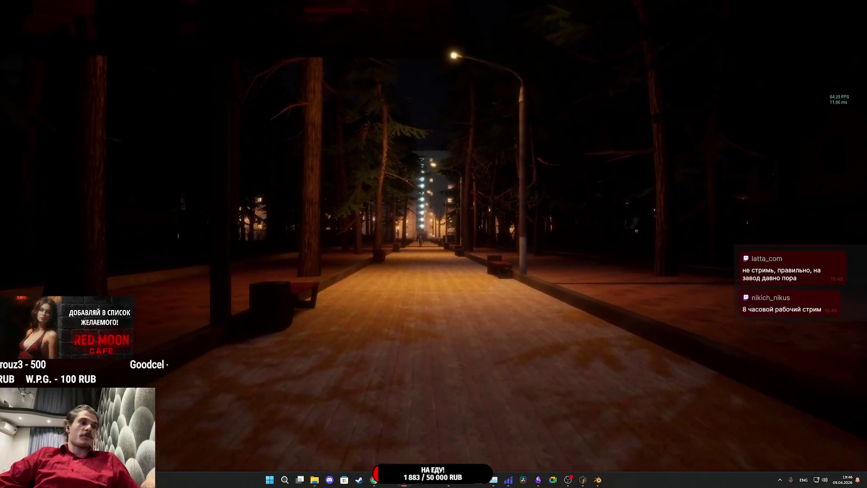
pyautogui.press('w')
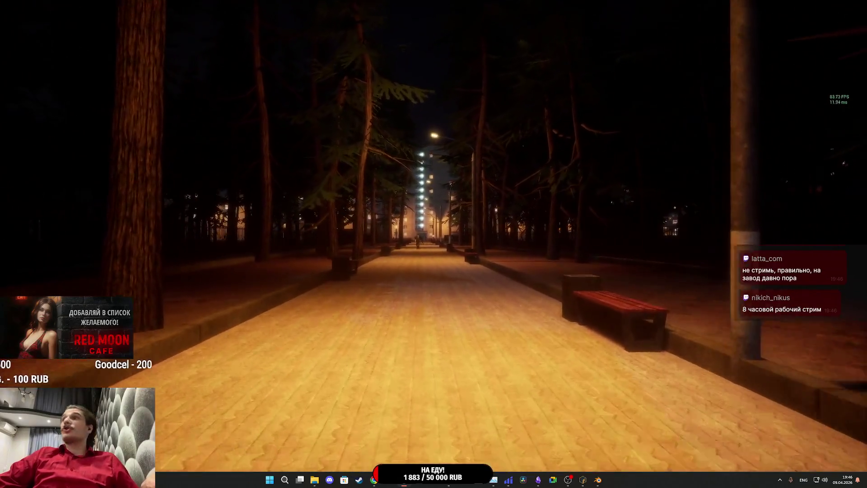
pyautogui.press('w')
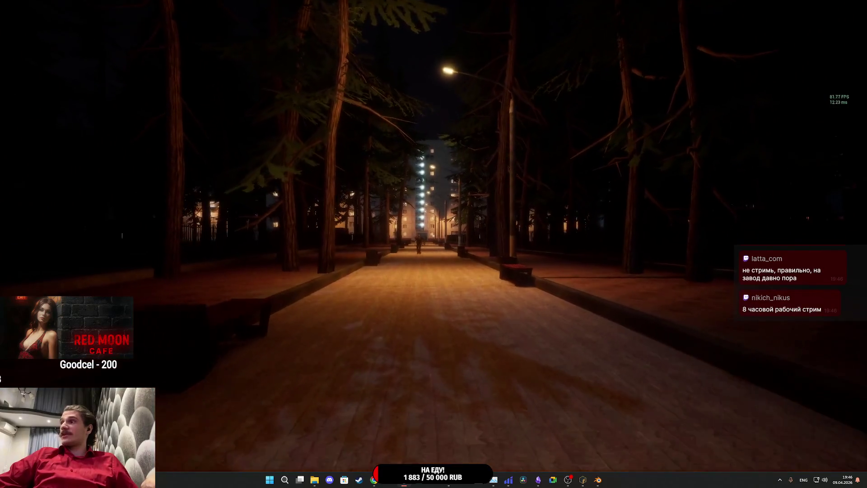
pyautogui.press('w')
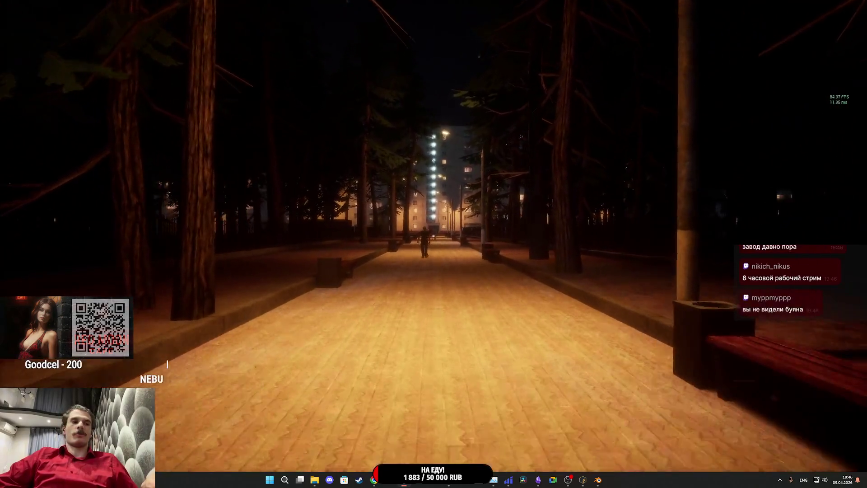
pyautogui.press('w')
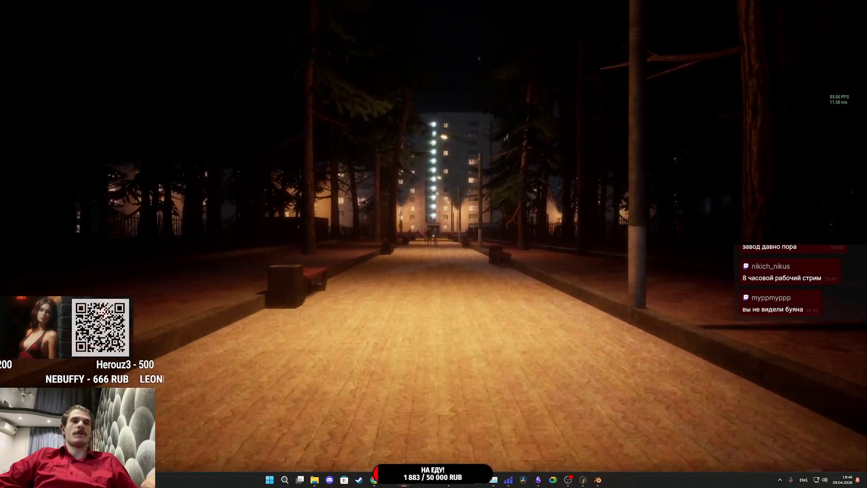
# Sit on the bench, then walk toward the apartment blocks and detach to the editor.
pyautogui.press('w')
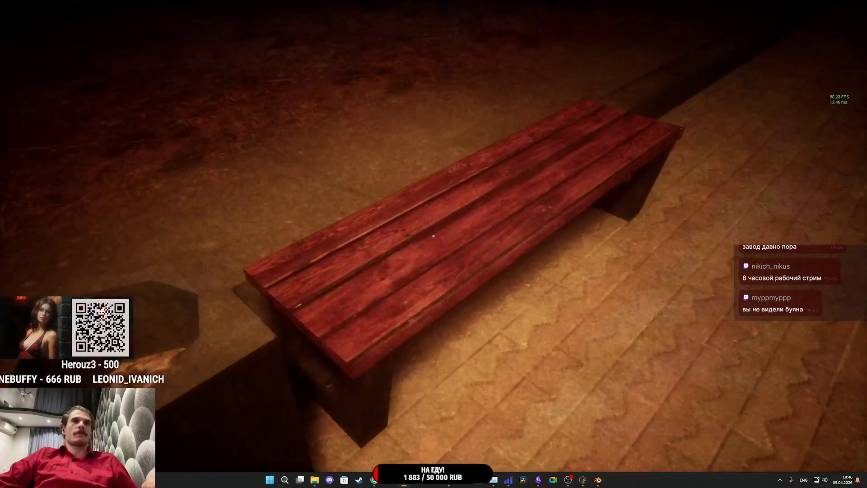
pyautogui.press('f')
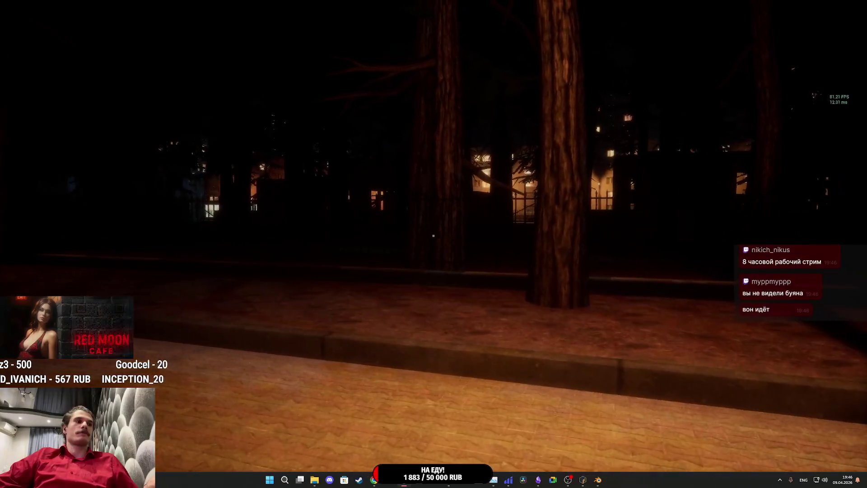
pyautogui.press('w')
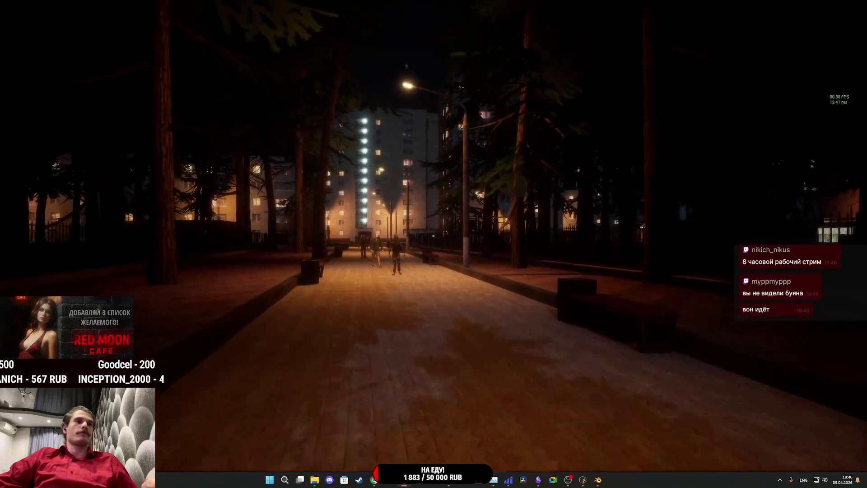
pyautogui.press('w')
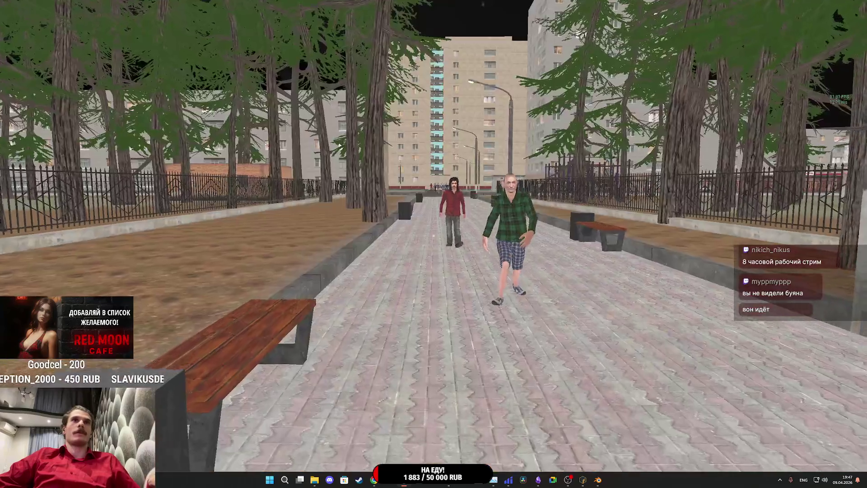
pyautogui.press('w')
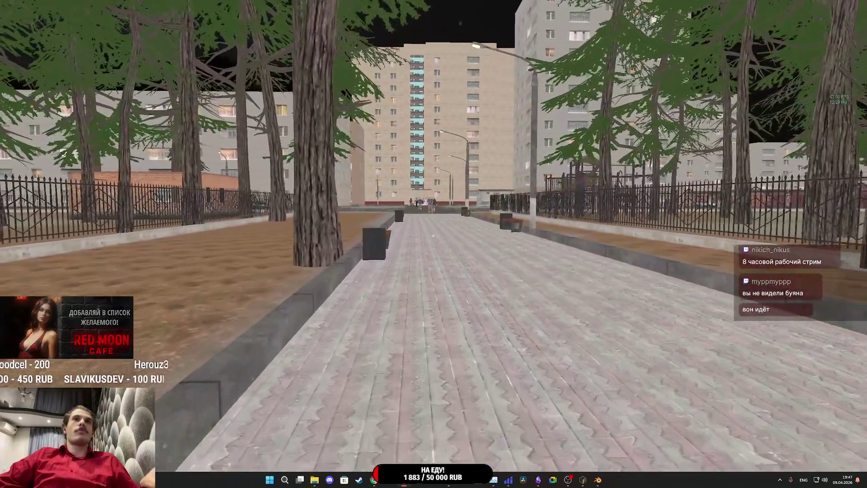
pyautogui.press('w')
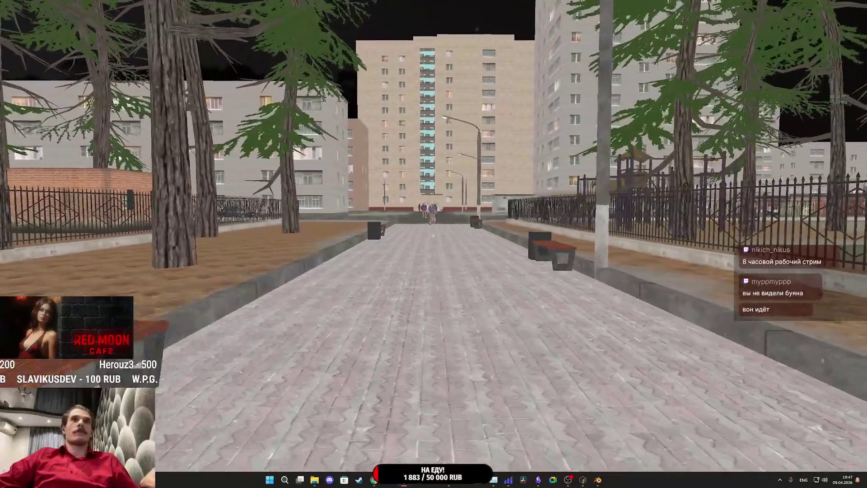
pyautogui.press('Escape')
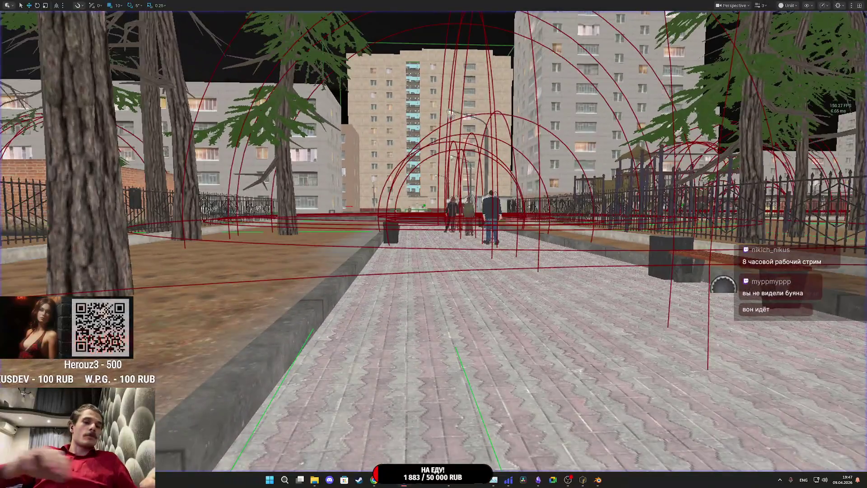
# Open the bedroom closet, then fly the free camera over the alley, garages and playground before repossessing.
pyautogui.hotkey('alt', 'p')
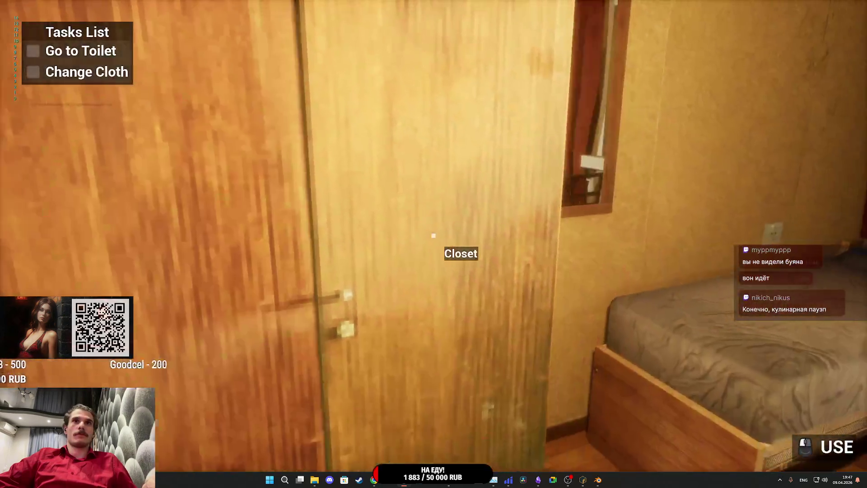
pyautogui.click(434, 235)
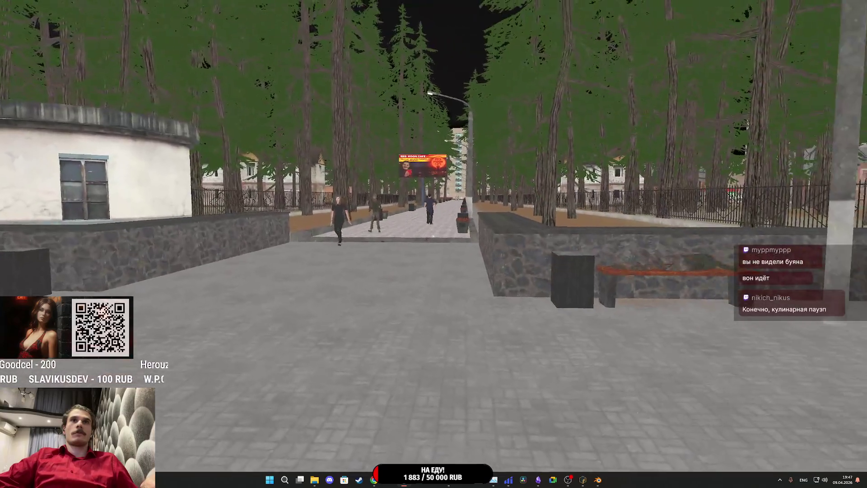
pyautogui.press('s')
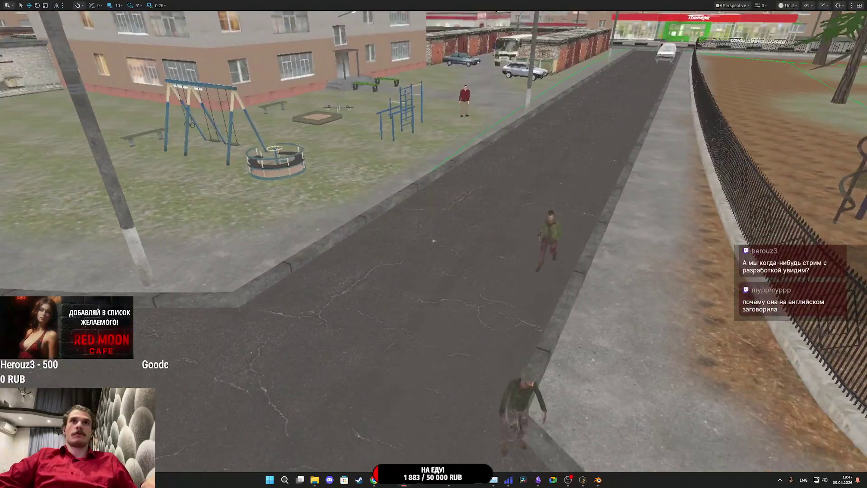
pyautogui.press('w')
pyautogui.press('w')
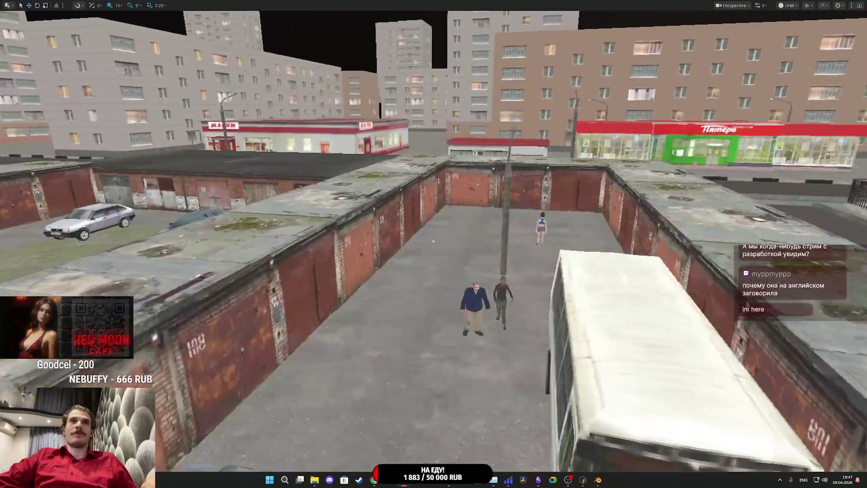
pyautogui.press('w')
pyautogui.press('w')
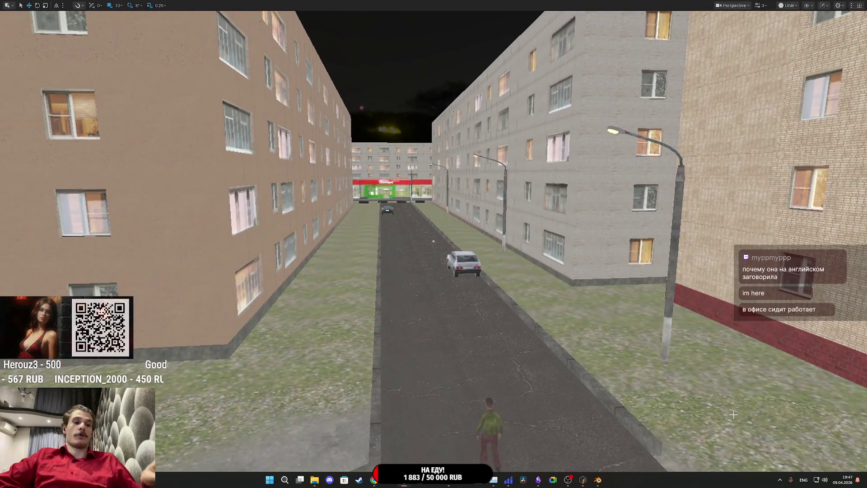
pyautogui.press('F8')
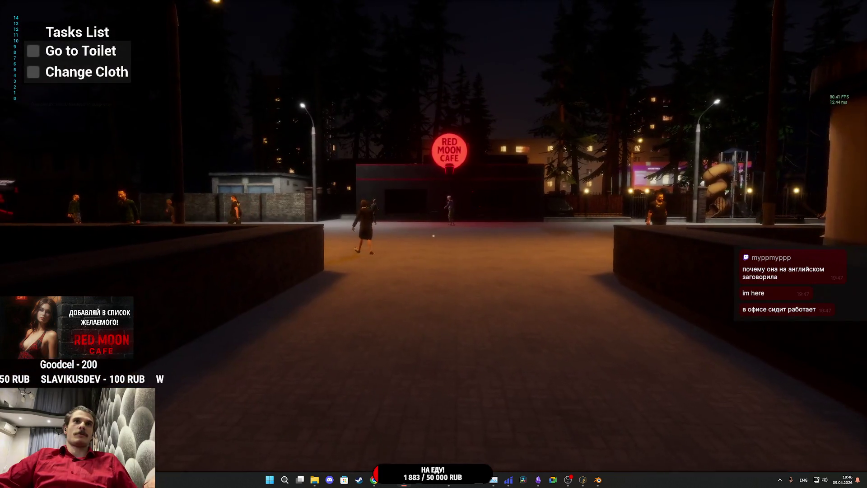
# Walk into the plaza, stop the play session, and switch to the Obsidian notes.
pyautogui.press('w')
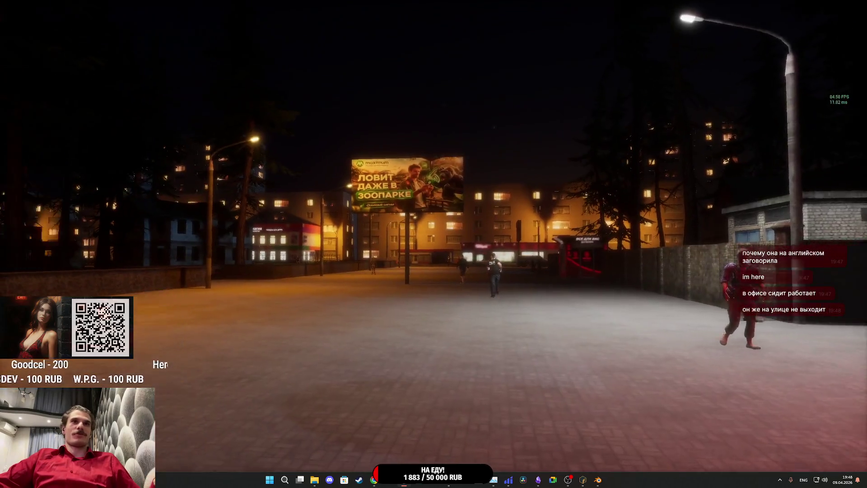
pyautogui.press('Escape')
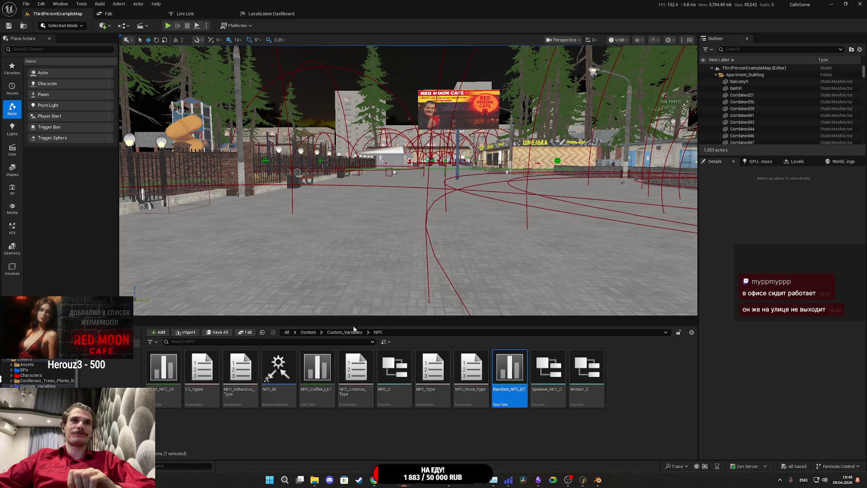
pyautogui.click(533, 479)
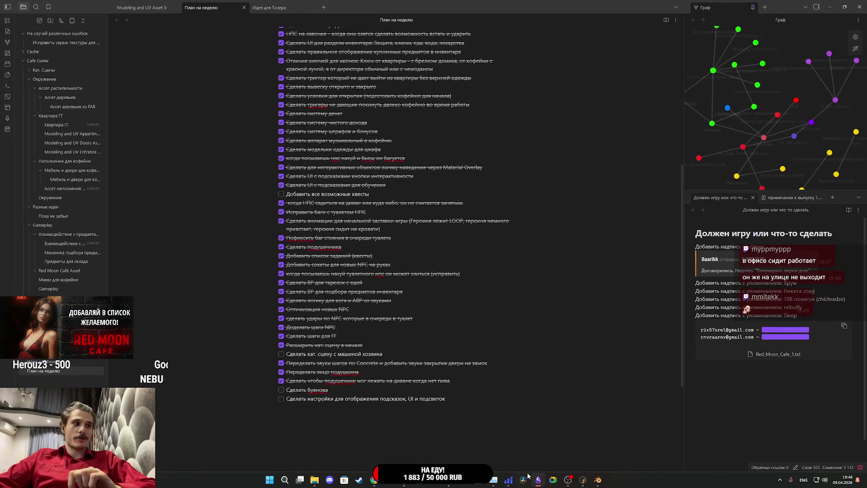